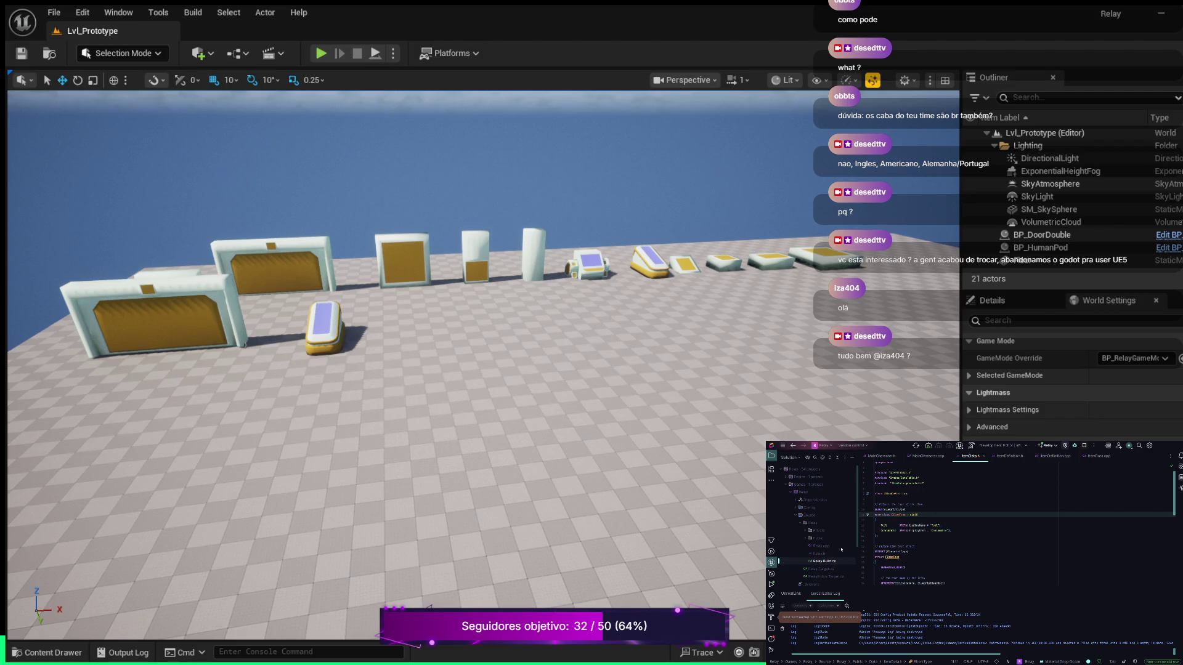
Expand Public > Data in Rider's Solution explorer and bring up ItemDefinition.h.
click(805, 539)
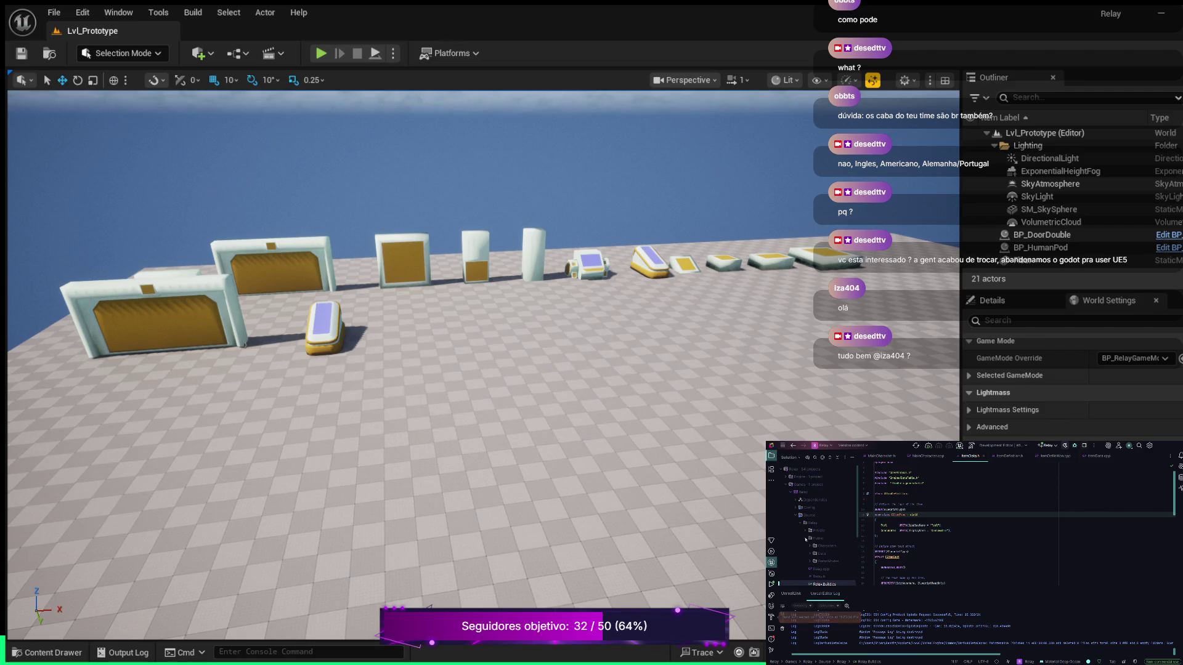
click(810, 553)
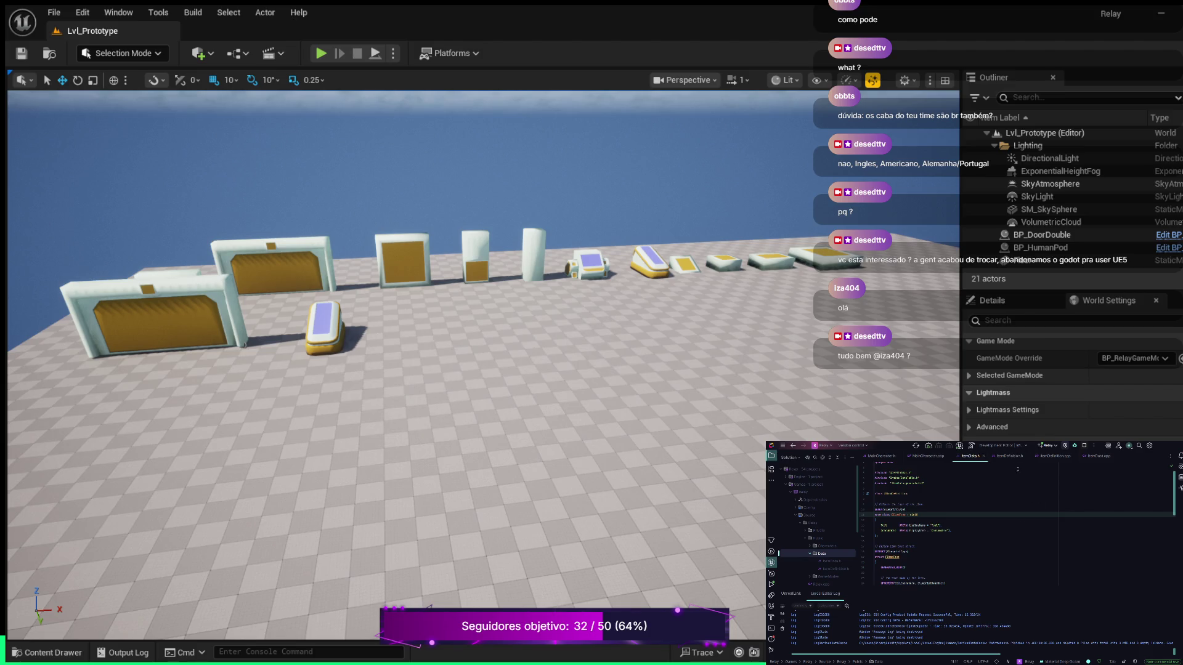
click(1009, 455)
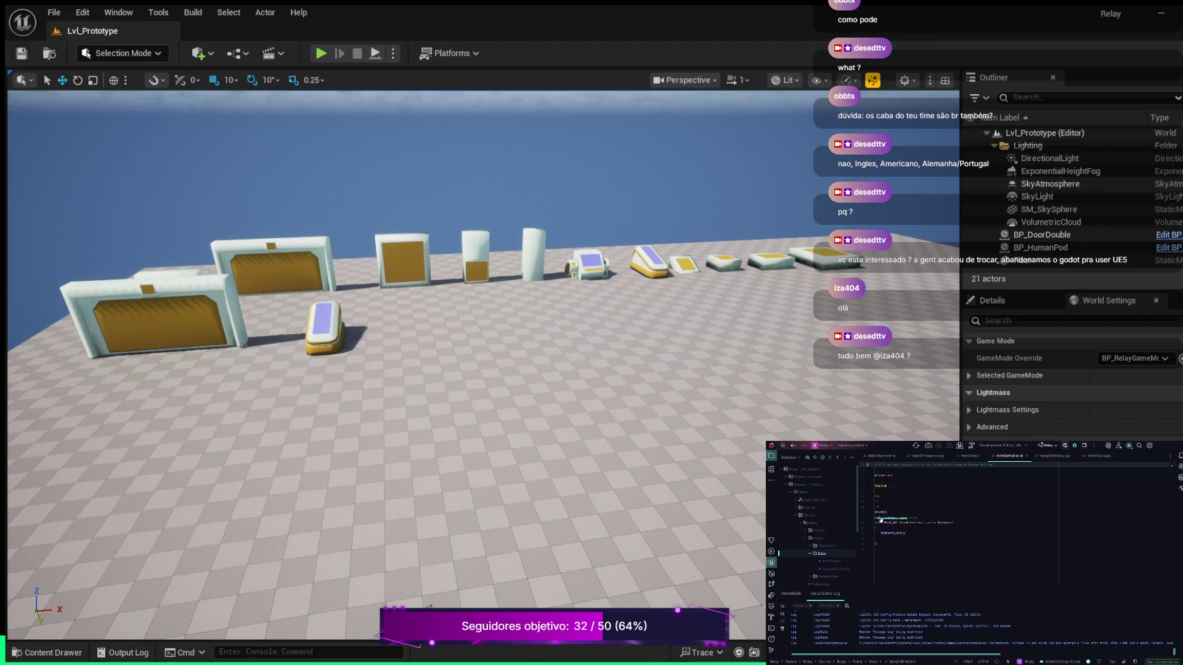
Delete the copyright comment at the top of ItemDefinition.h and paste in the needed #include lines.
click(944, 508)
click(888, 470)
key(ctrl+y)
key(ctrl+y)
key(ctrl+v)
Add a further #include line pointing to the Data folder's ItemData.h.
click(943, 486)
key(Up)
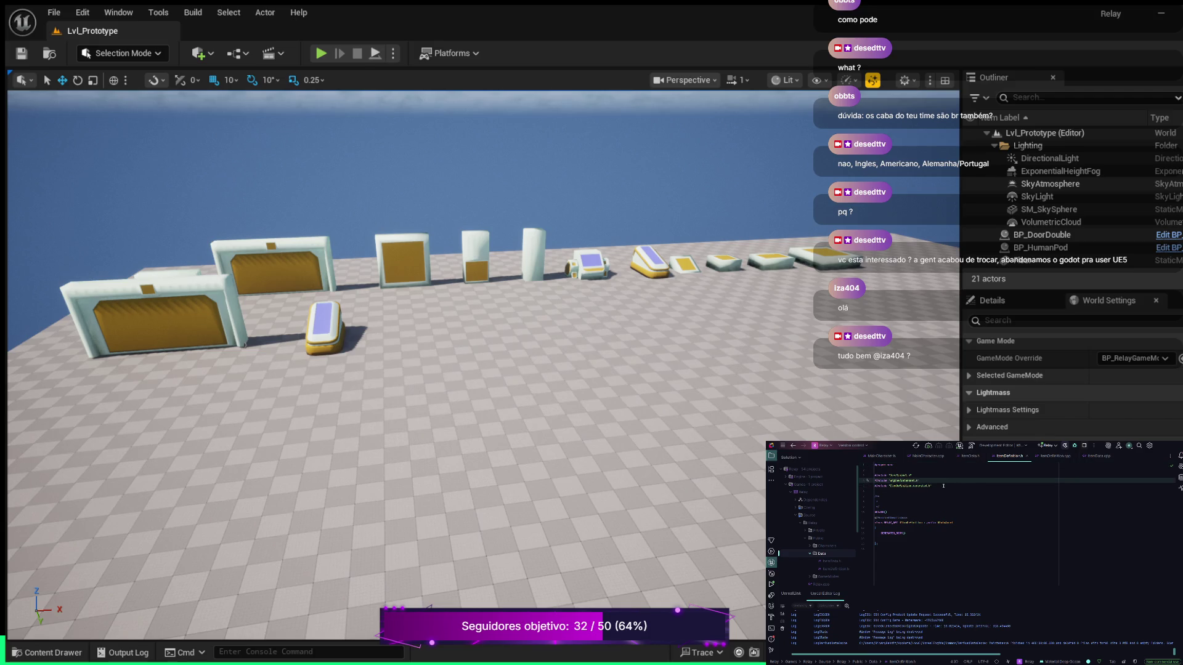
key(Return)
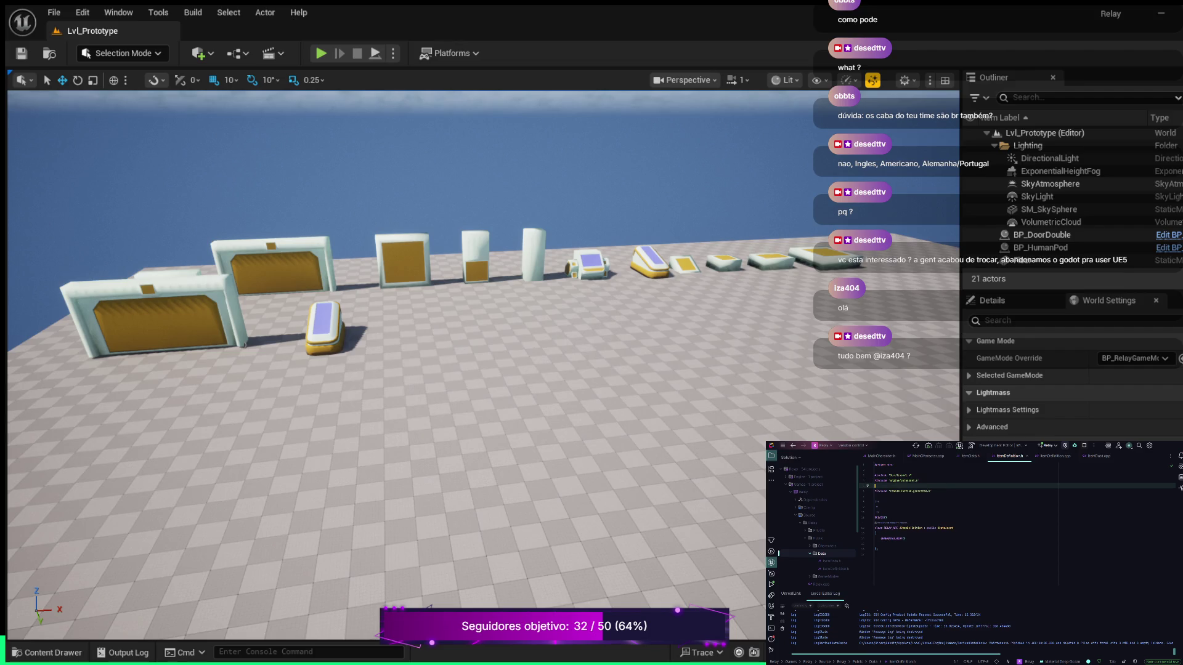
key(ctrl+v)
key(ctrl+z)
text(ItemData.h)
Delete the generated comment above UCLASS and write a new // comment line in its place.
click(953, 544)
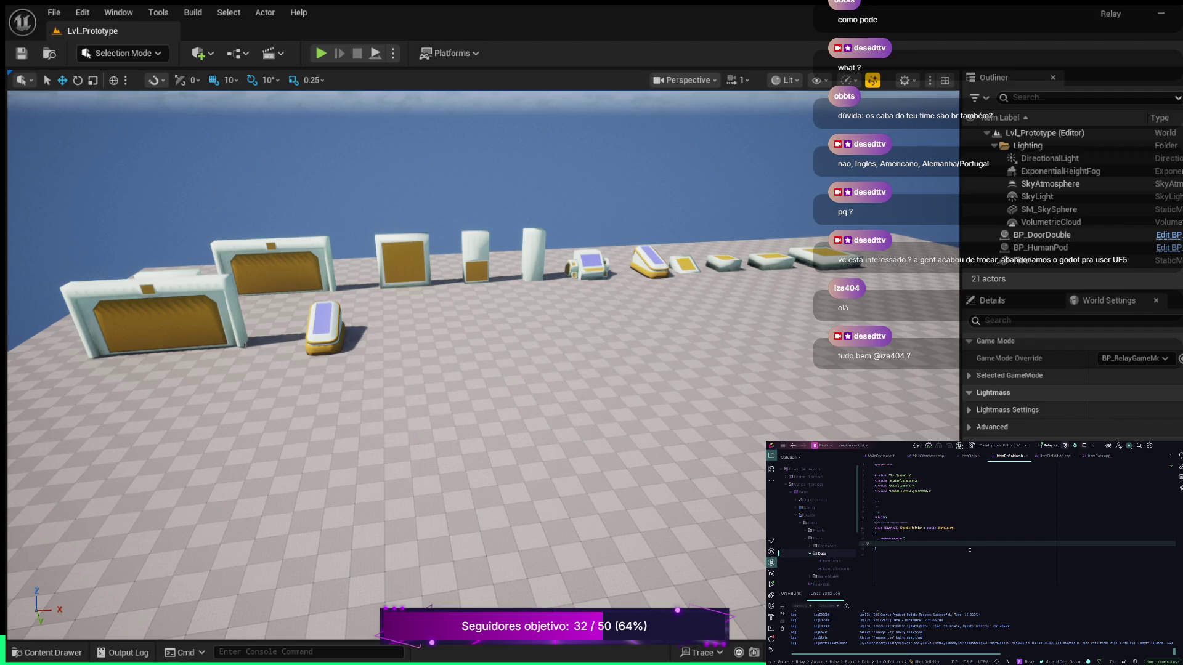
key(Up)
key(Up)
key(Up)
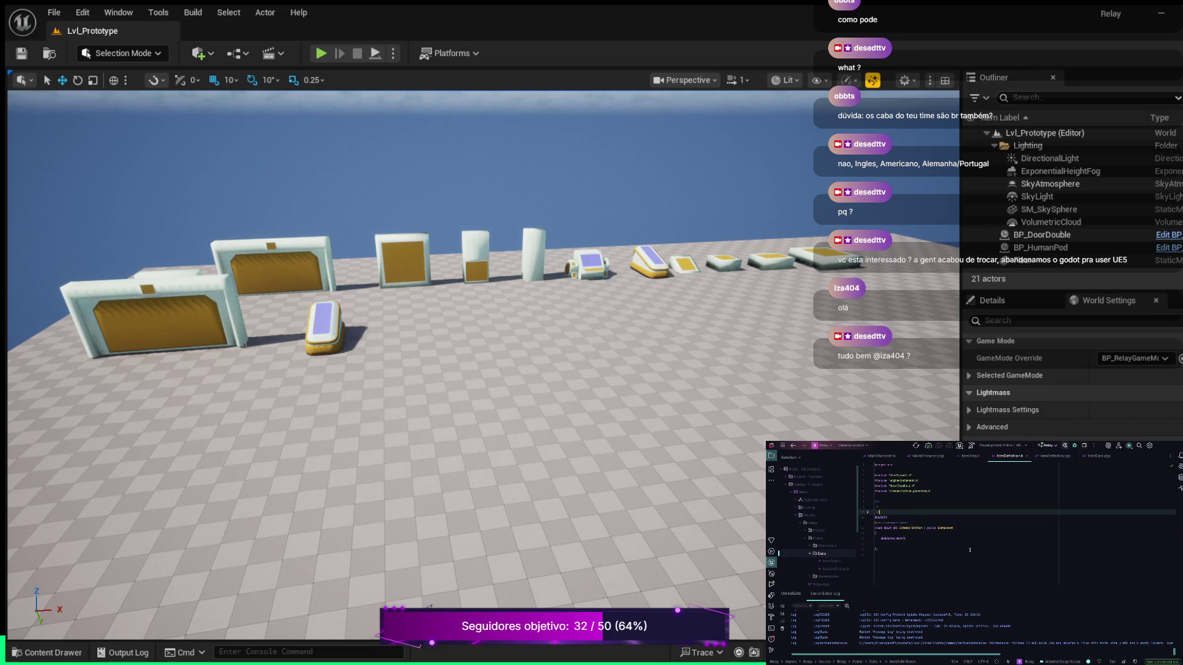
key(BackSpace)
key(BackSpace)
key(BackSpace)
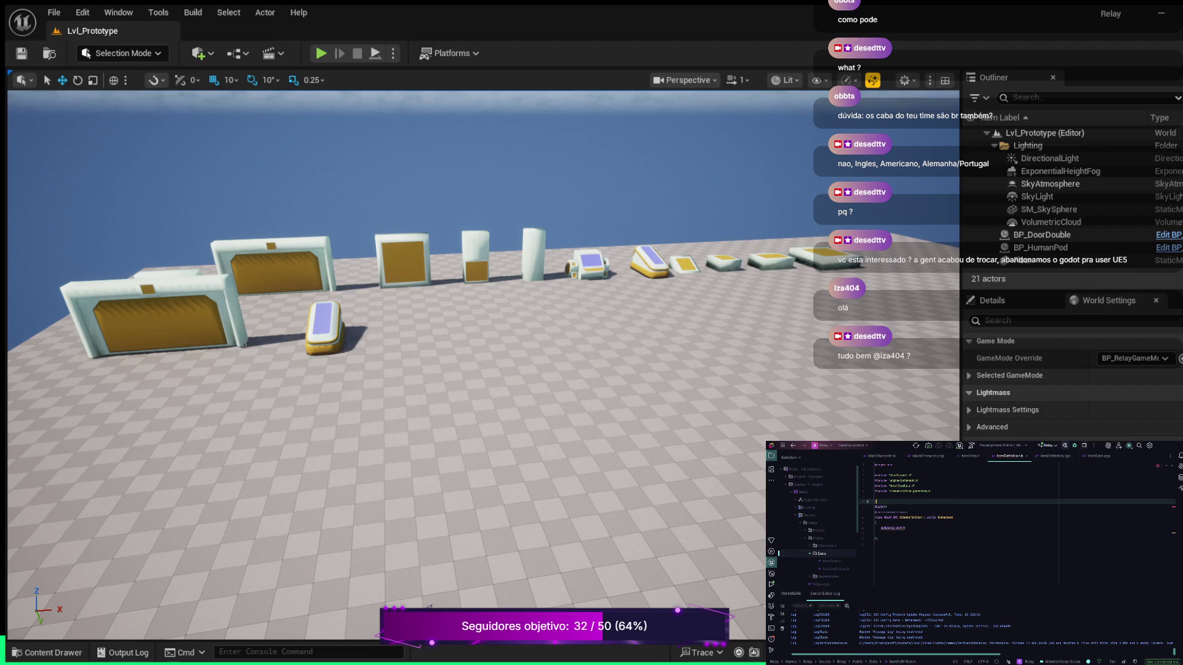
text(/)
click(885, 506)
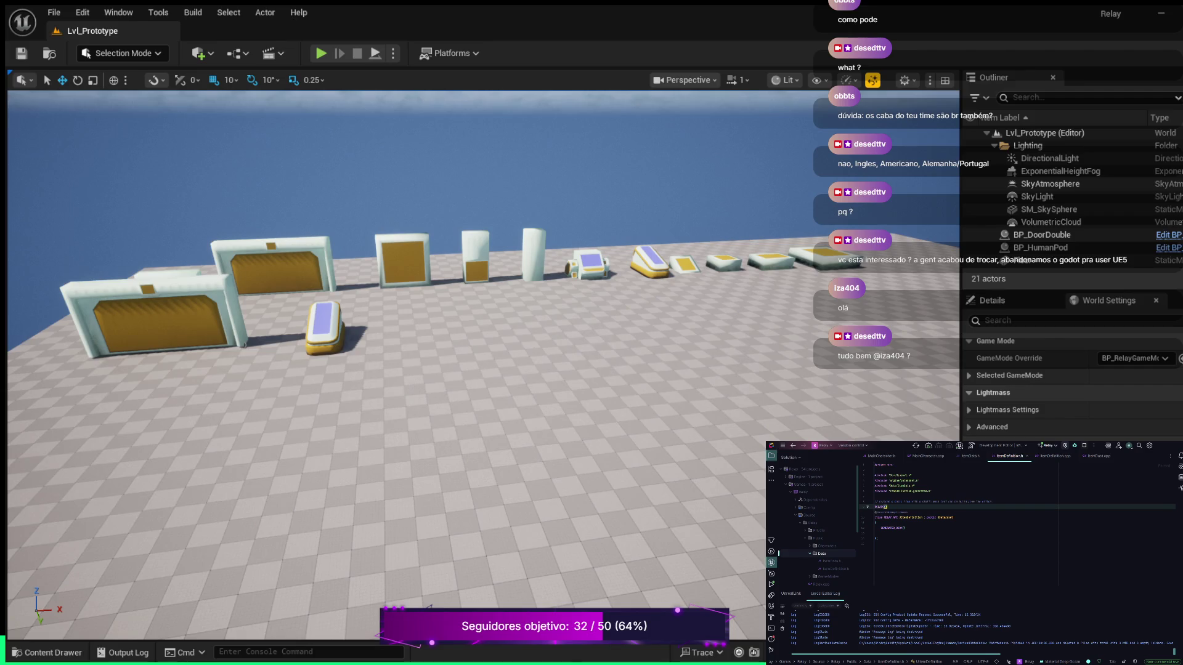
Put BlueprintType and Blueprintable inside the class's UCLASS() specifiers.
click(990, 502)
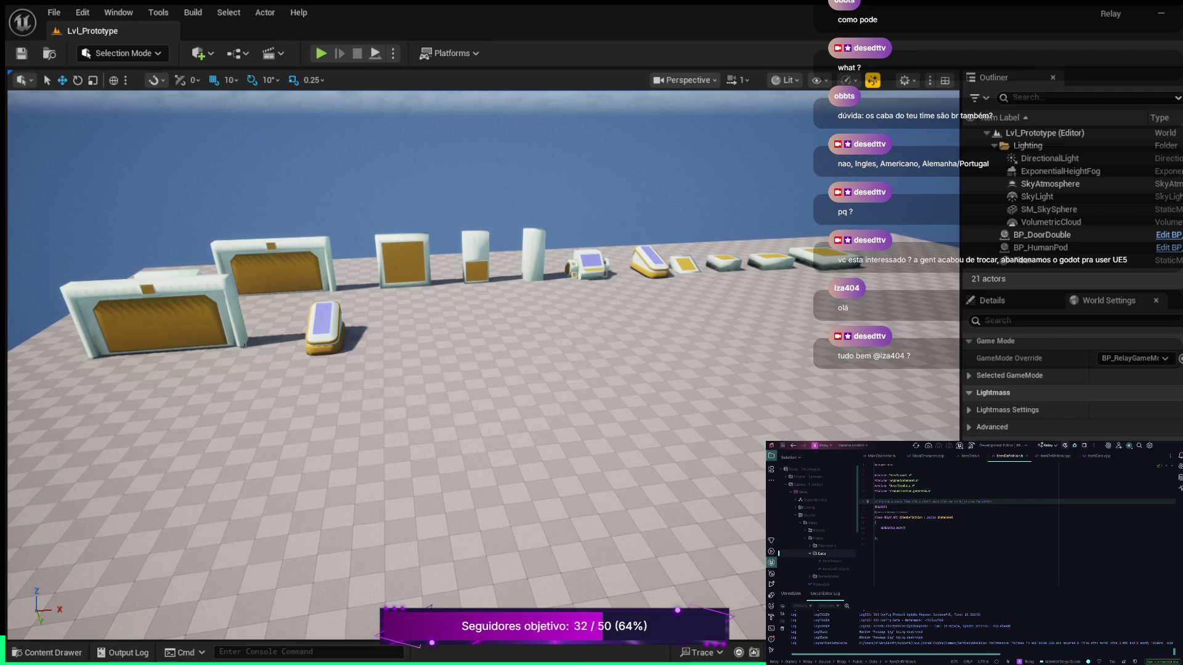
click(886, 507)
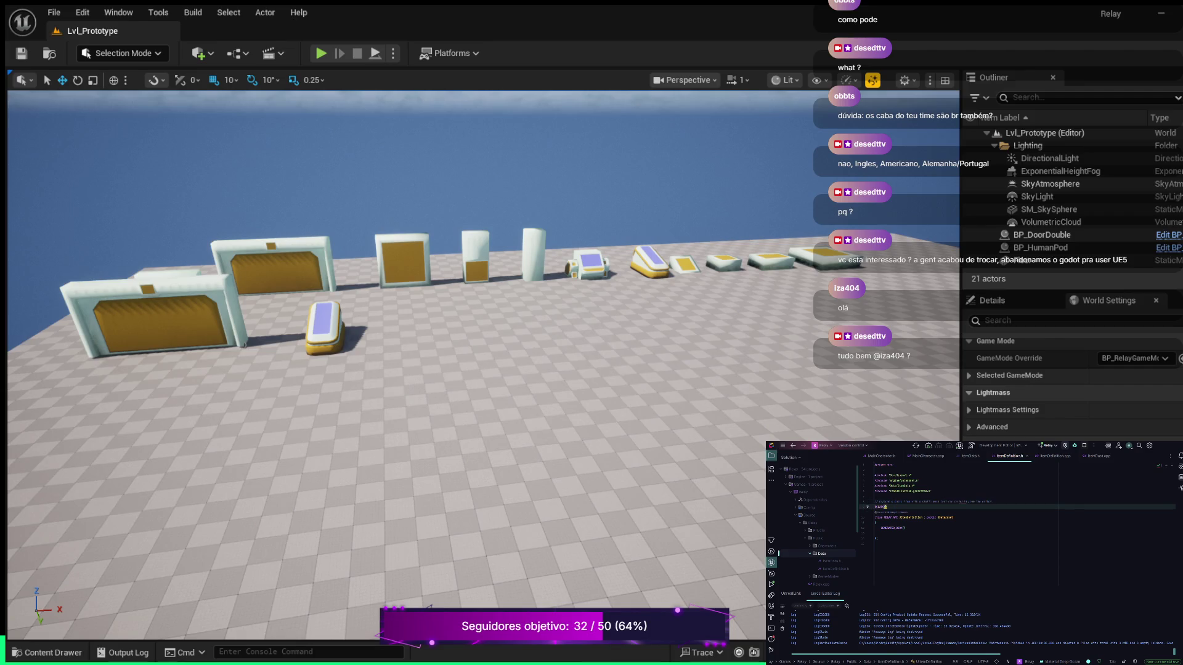
text(BlueprintType)
text(Type, )
text( Blueprint)
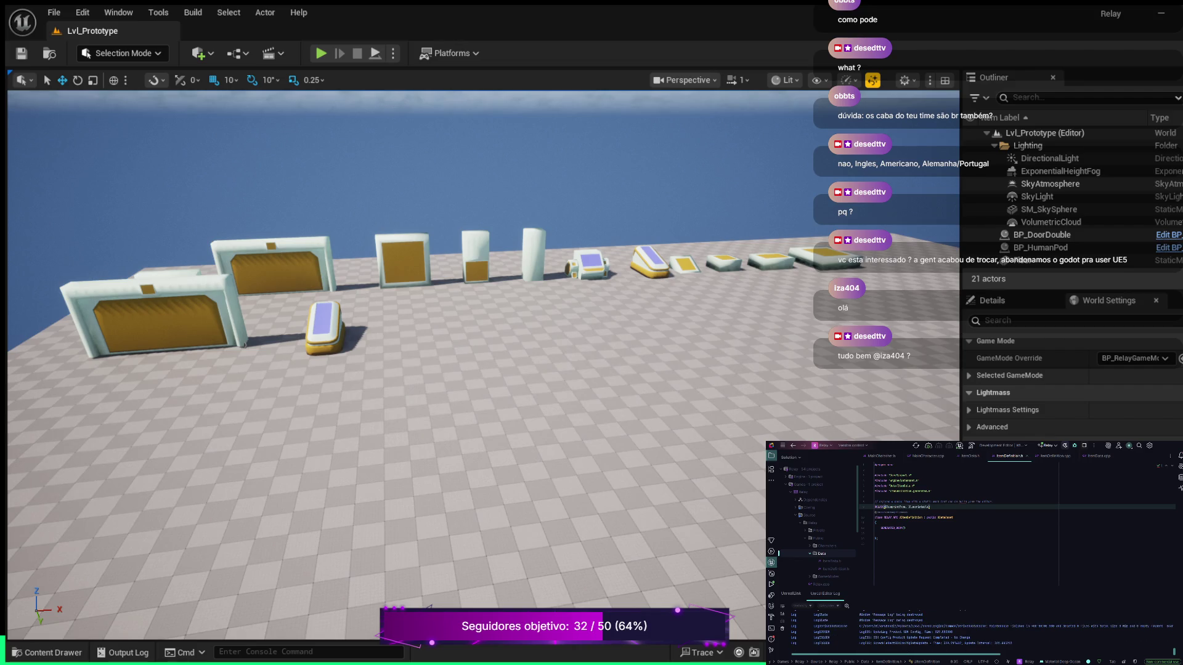
click(927, 527)
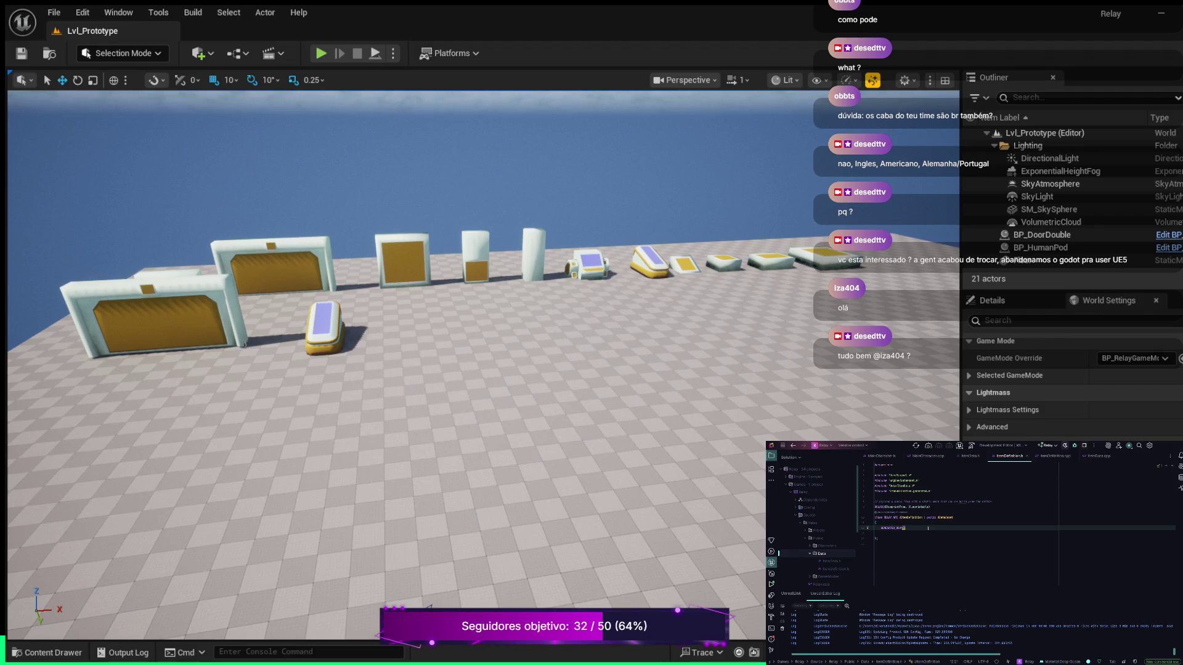
Add a public: section with an EditAnywhere UPROPERTY declaring an FName Id member.
key(Return)
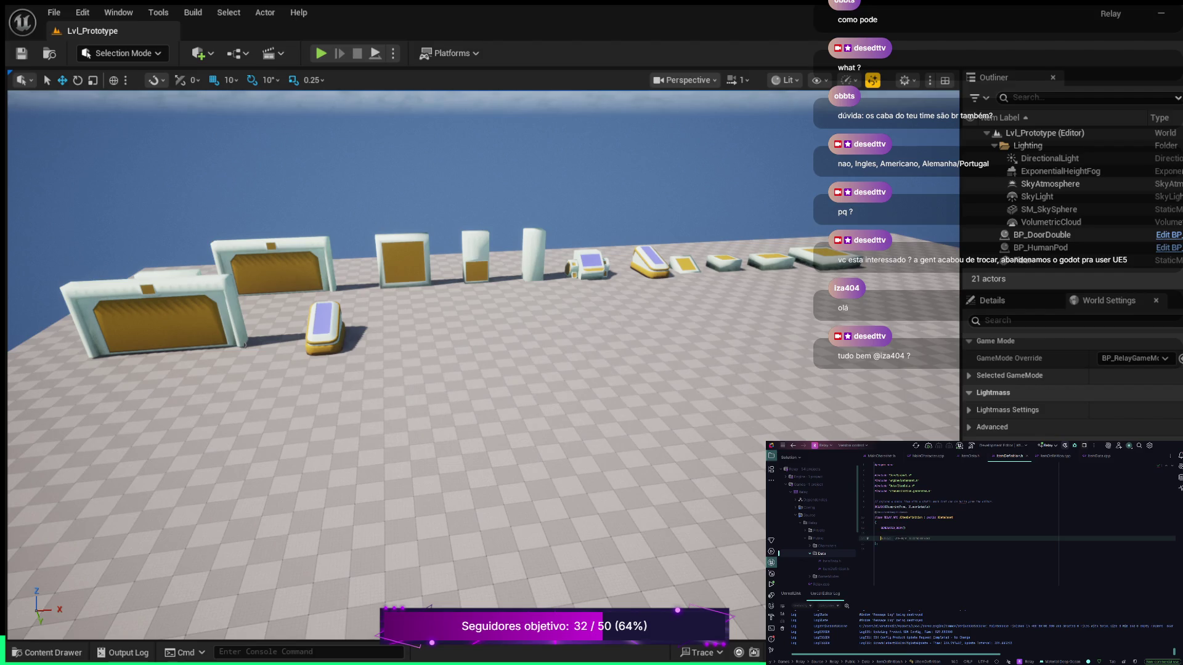
text(:)
key(Return)
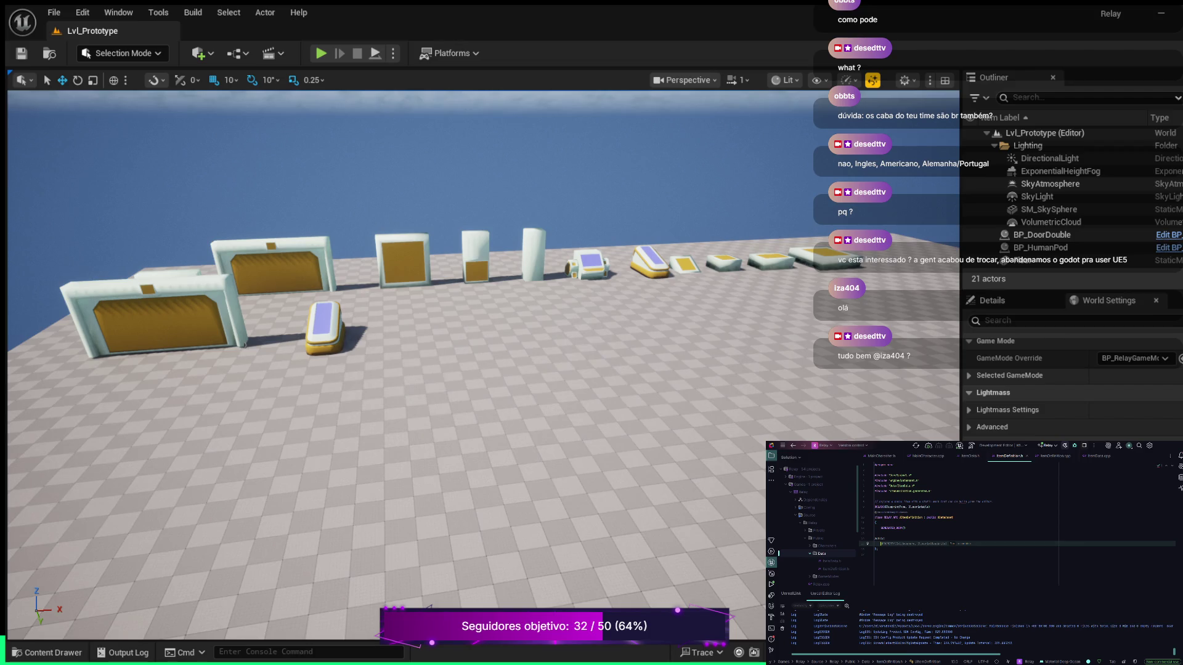
text(UPROPERTY()
key(ctrl+BackSpace)
key(Tab)
text(,)
key(Return)
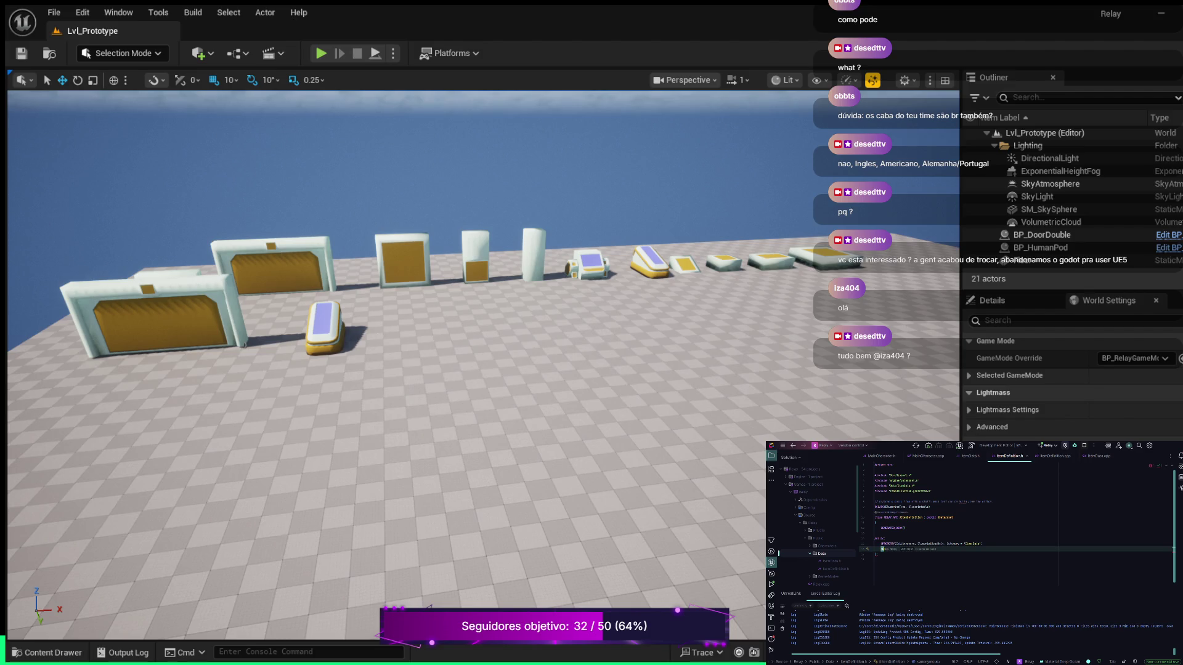
text(Id)
Add a second UPROPERTY with the ItemType member declaration.
key(Return)
key(Return)
text(UPROPERTY(EditAnywhere, BlueprintReadOnly, Category = "Item Data"))
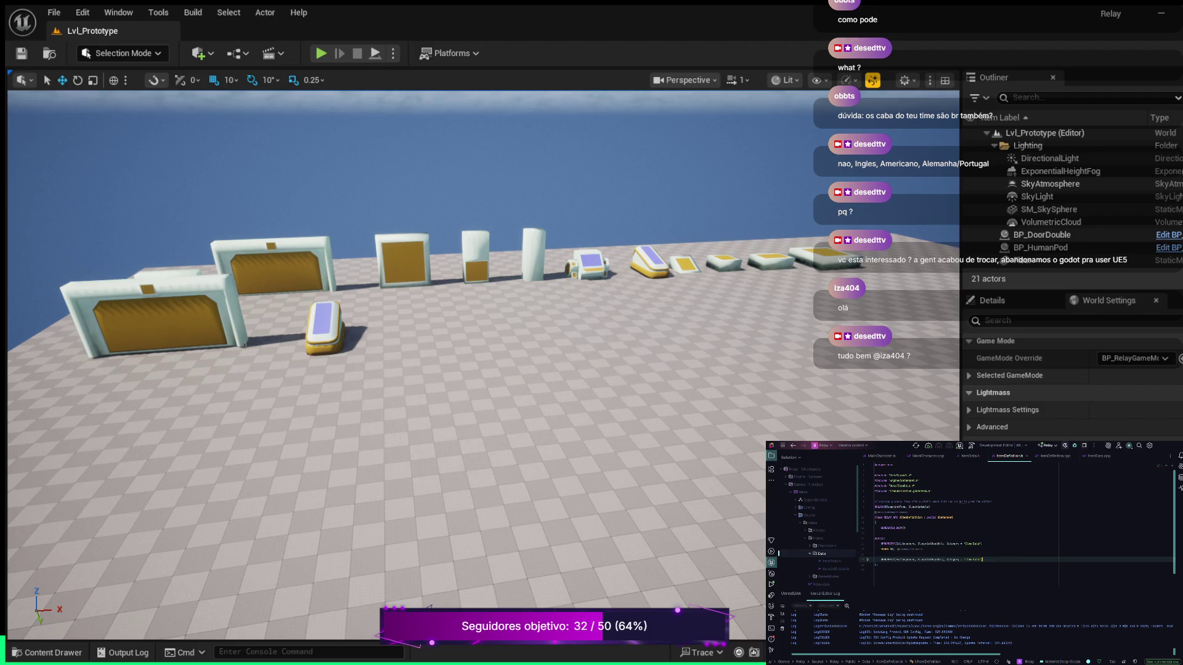
key(Return)
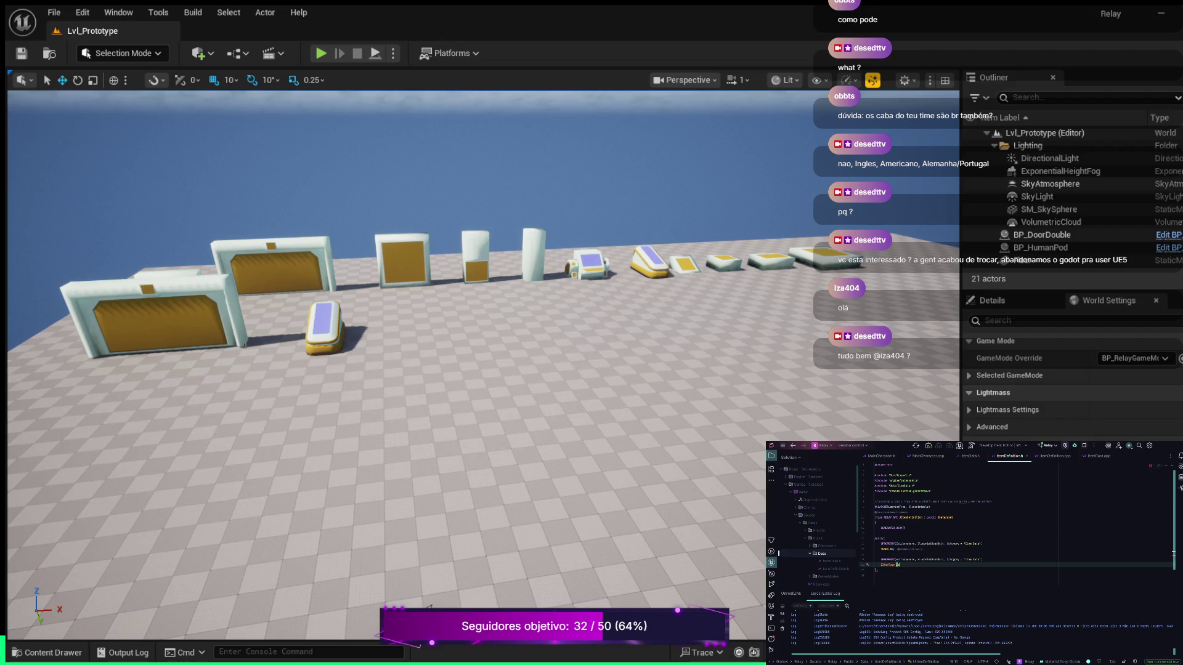
text(Tpe)
text(;)
key(Return)
Add another UPROPERTY declaring an Icon member.
key(Tab)
key(Return)
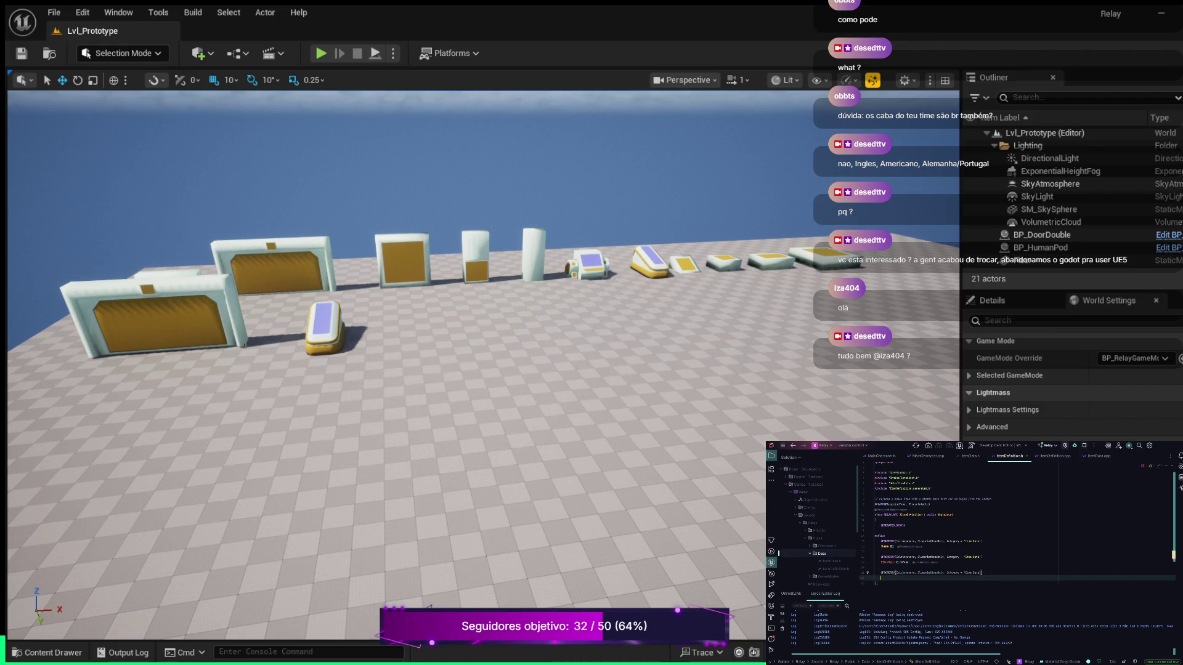
key(Escape)
text(Icon)
Insert a descriptive // comment line above the Id property's UPROPERTY.
click(877, 583)
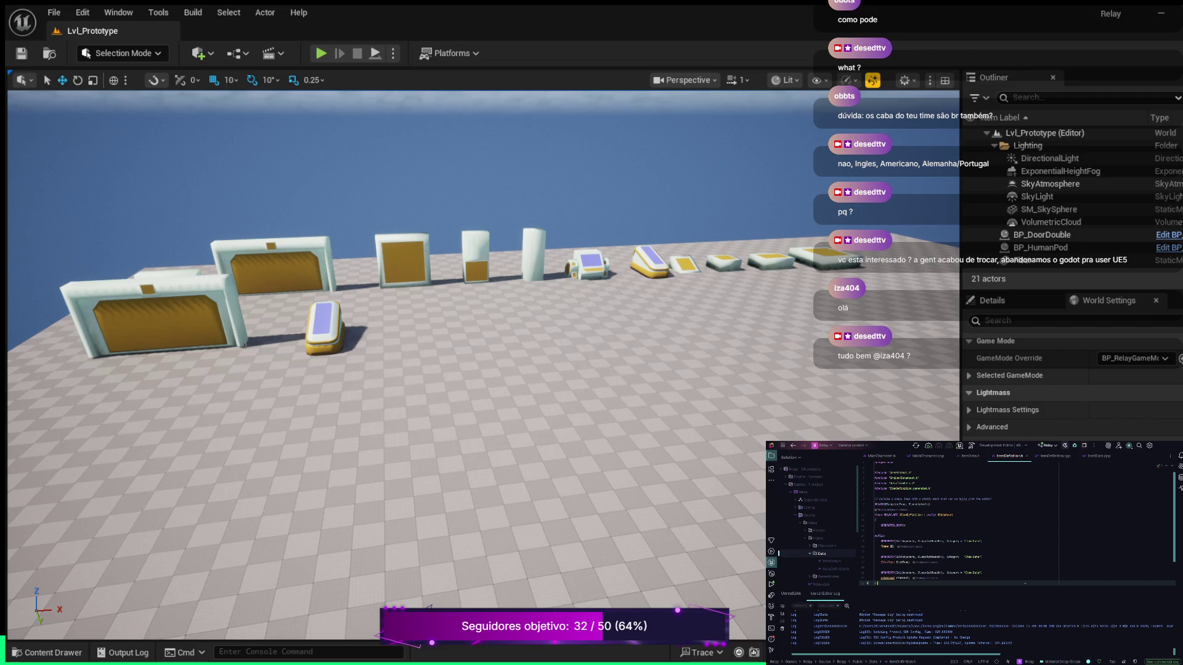
key(Up)
key(Up)
key(Up)
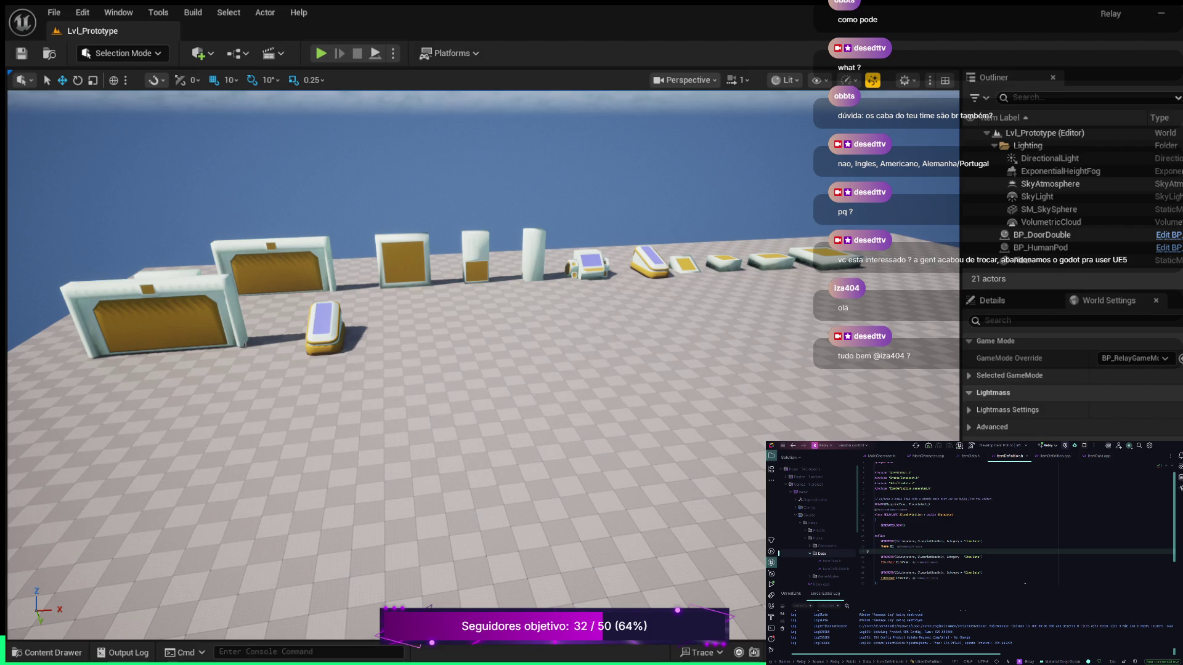
key(Up)
key(Up)
key(Up)
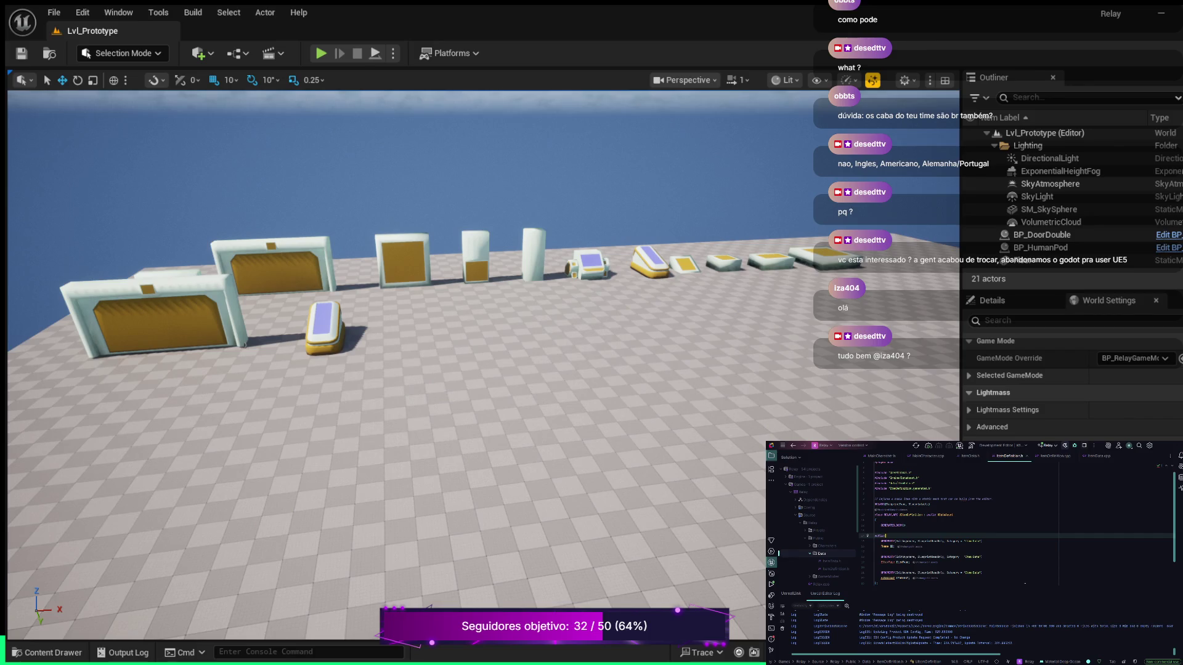
key(Return)
key(Return)
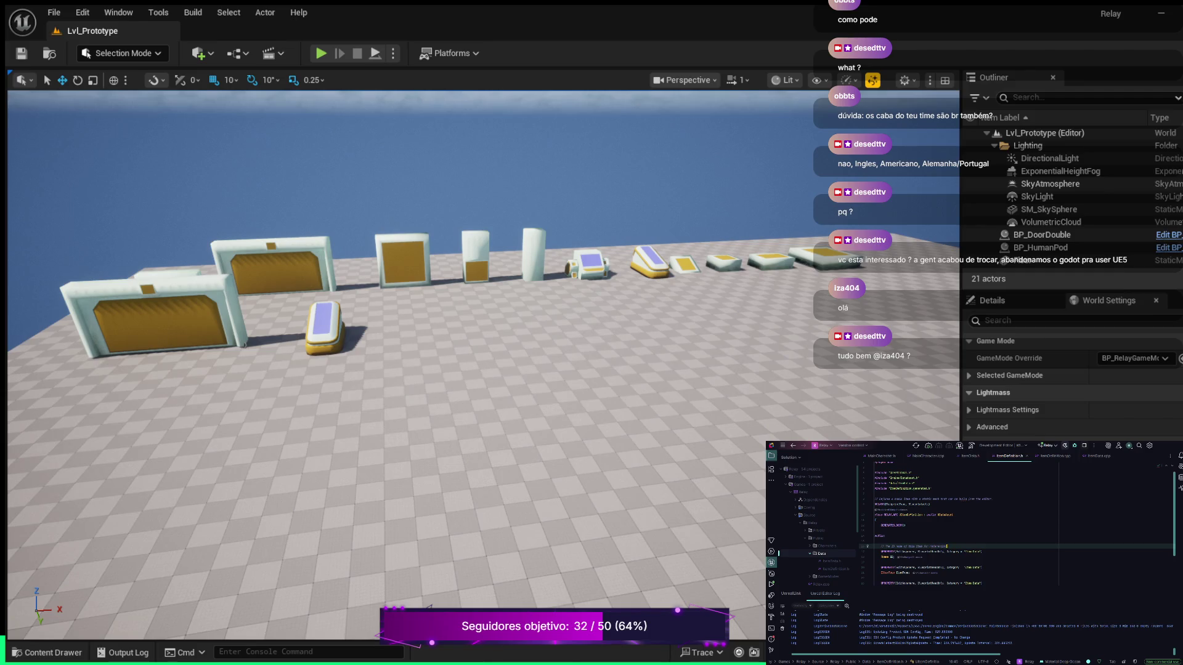
text(n)
text(w.)
key(Return)
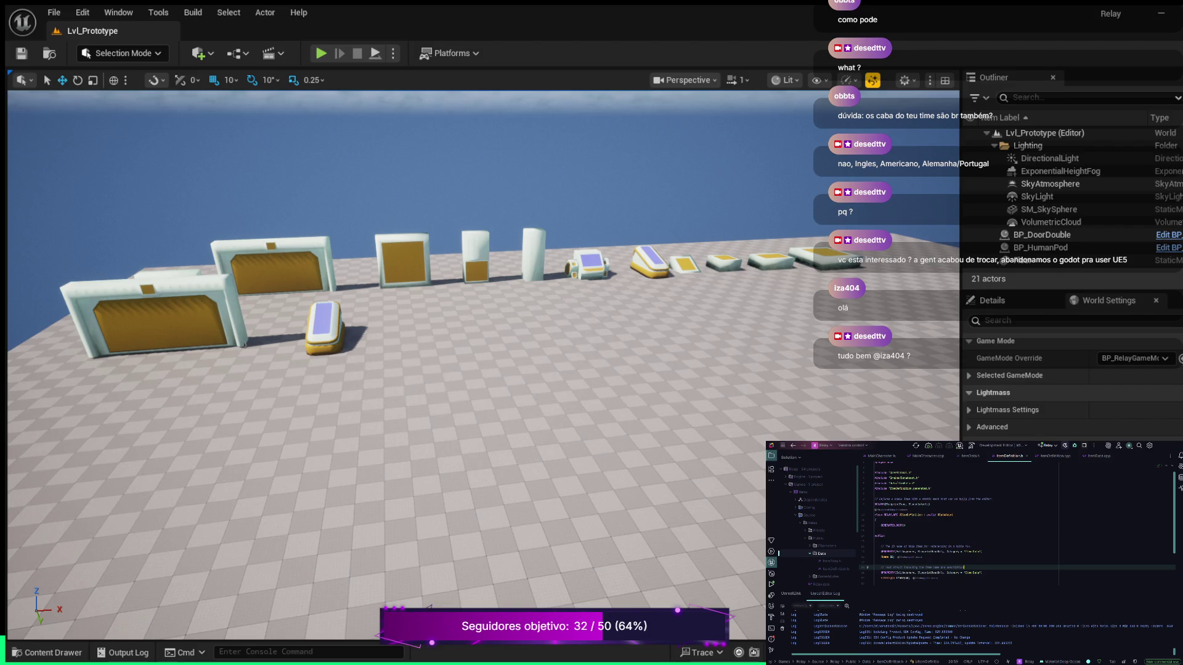
key(Down)
key(Down)
key(Down)
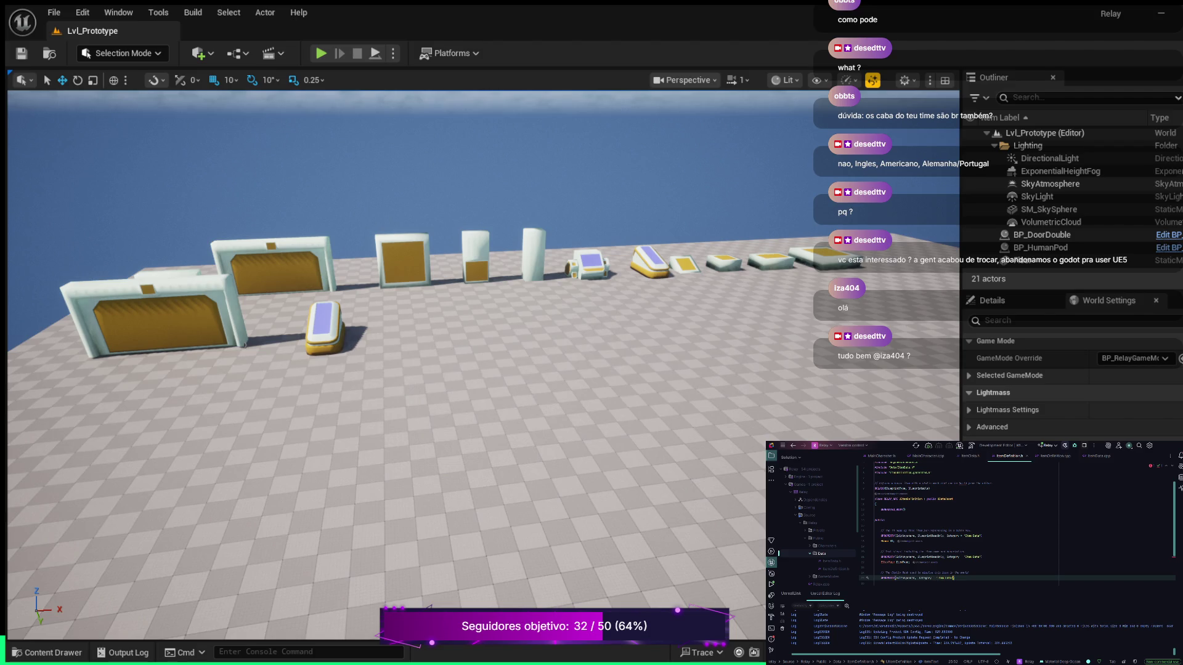
Start the declaration line beneath the mesh entry's UPROPERTY macro.
key(Return)
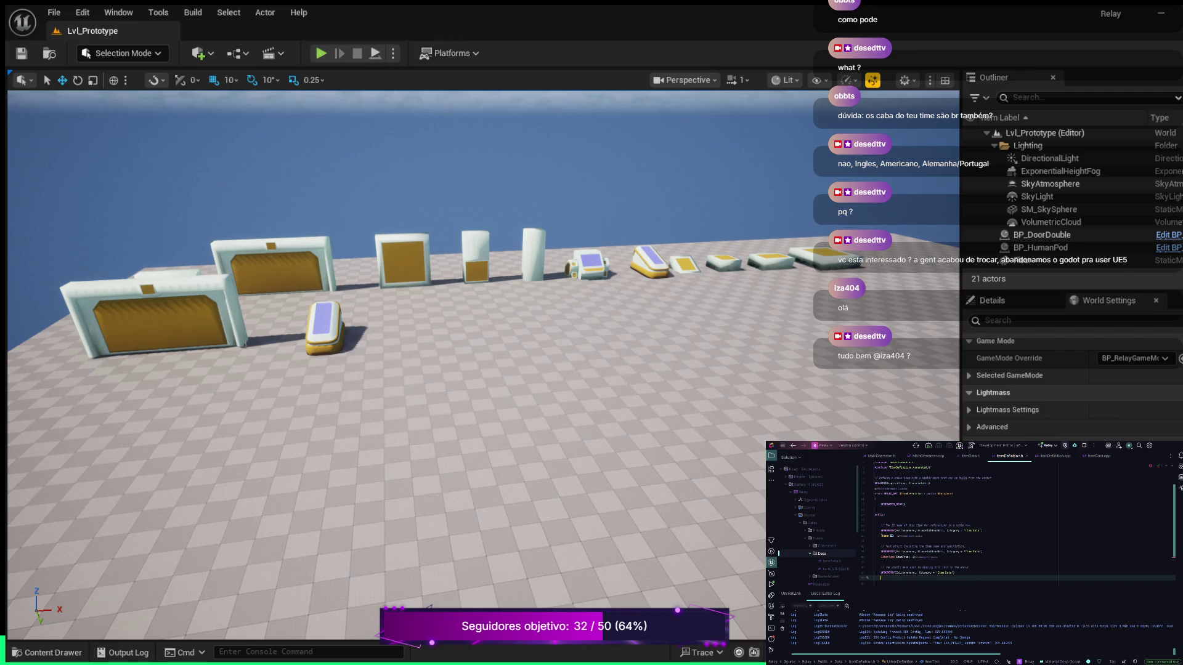
Declare the mesh member as a TSoftObjectPtr named WorldMesh.
text(TSo)
key(Return)
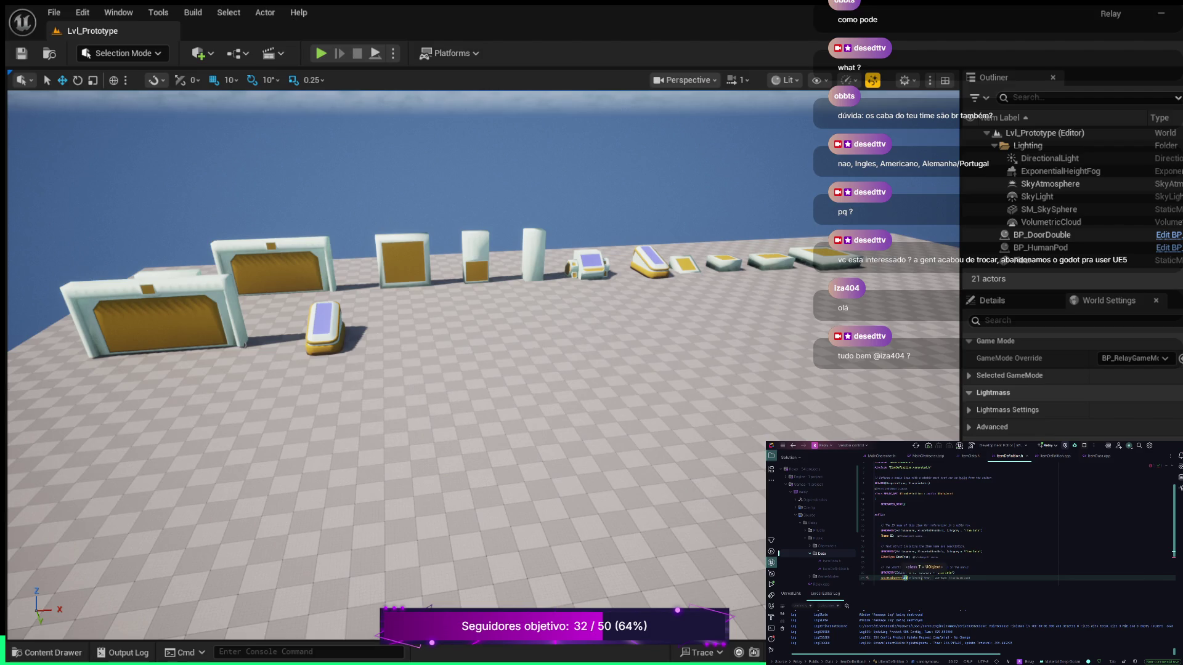
key(Tab)
text(World)
click(1005, 579)
Add a UPROPERTY-tagged FText ItemDesc member below the existing properties.
key(Up)
key(Up)
key(Up)
key(Return)
key(Tab)
key(Return)
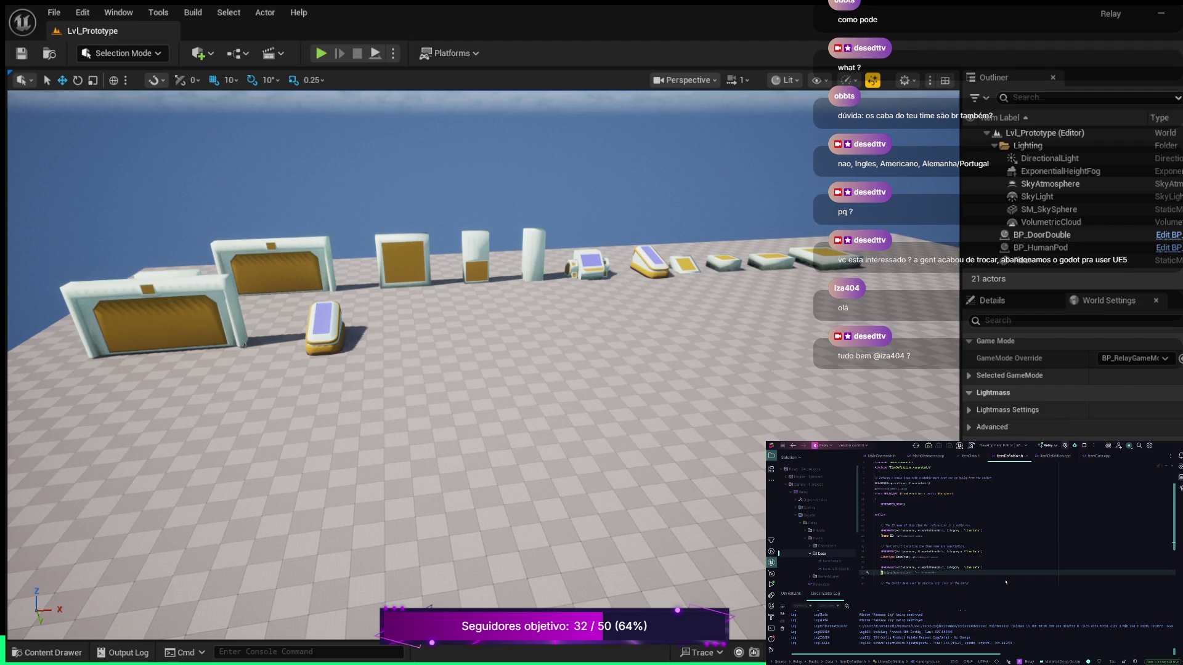
key(Escape)
text(emDe)
key(Tab)
key(Tab)
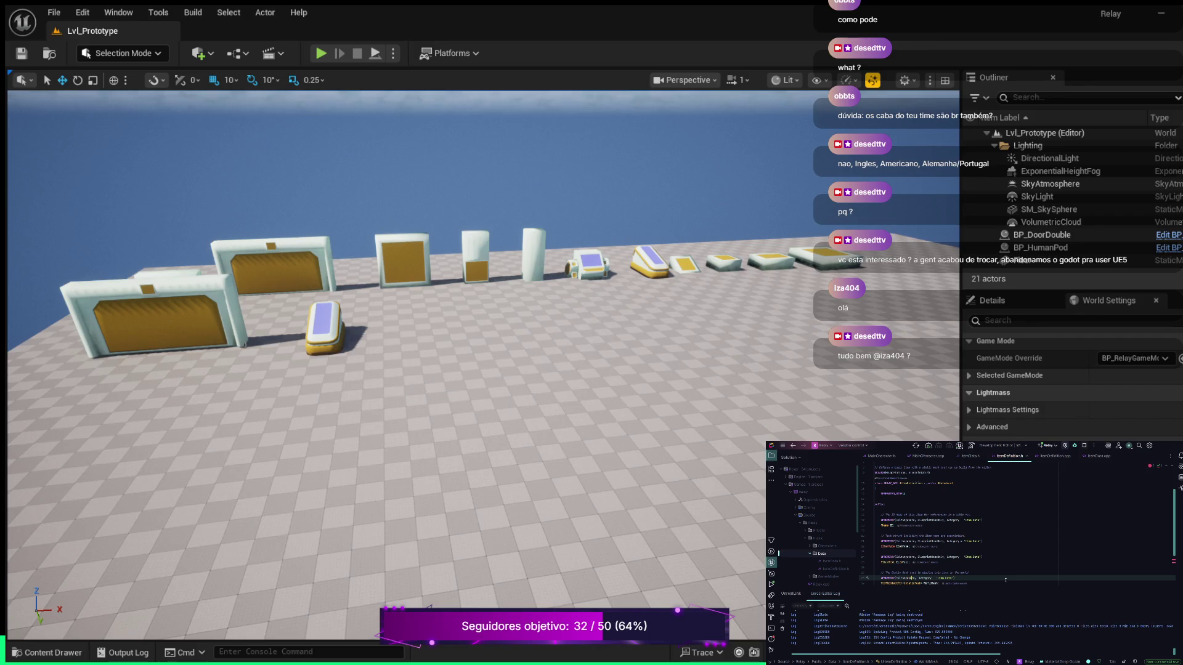
Add BlueprintReadOnly after EditAnywhere in the property's UPROPERTY specifiers.
text(BlueprintRe)
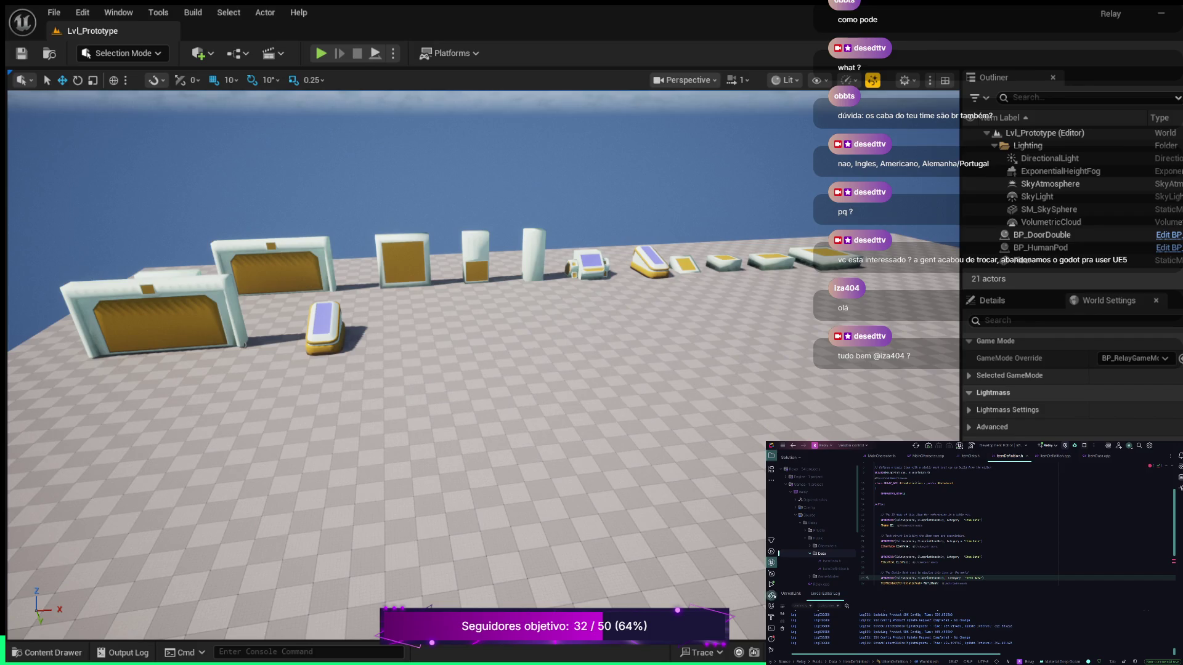
click(1018, 551)
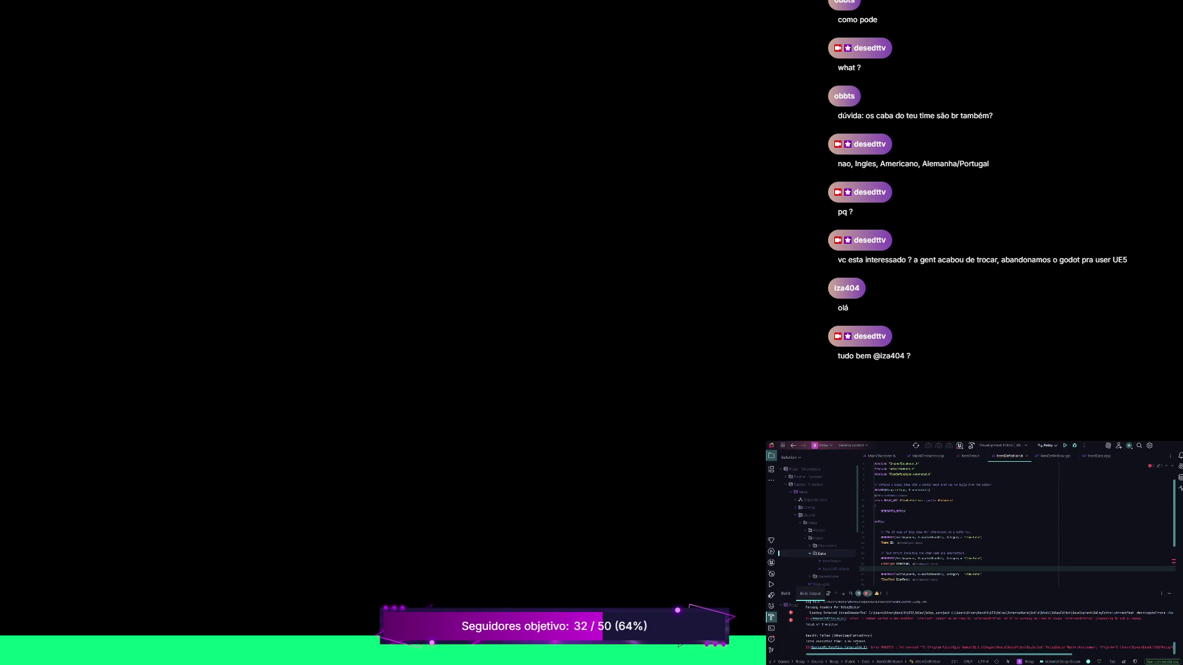
Delete the trailing Item Data UPROPERTY so ItemDefinition.h ends with the WorldMesh property.
click(839, 619)
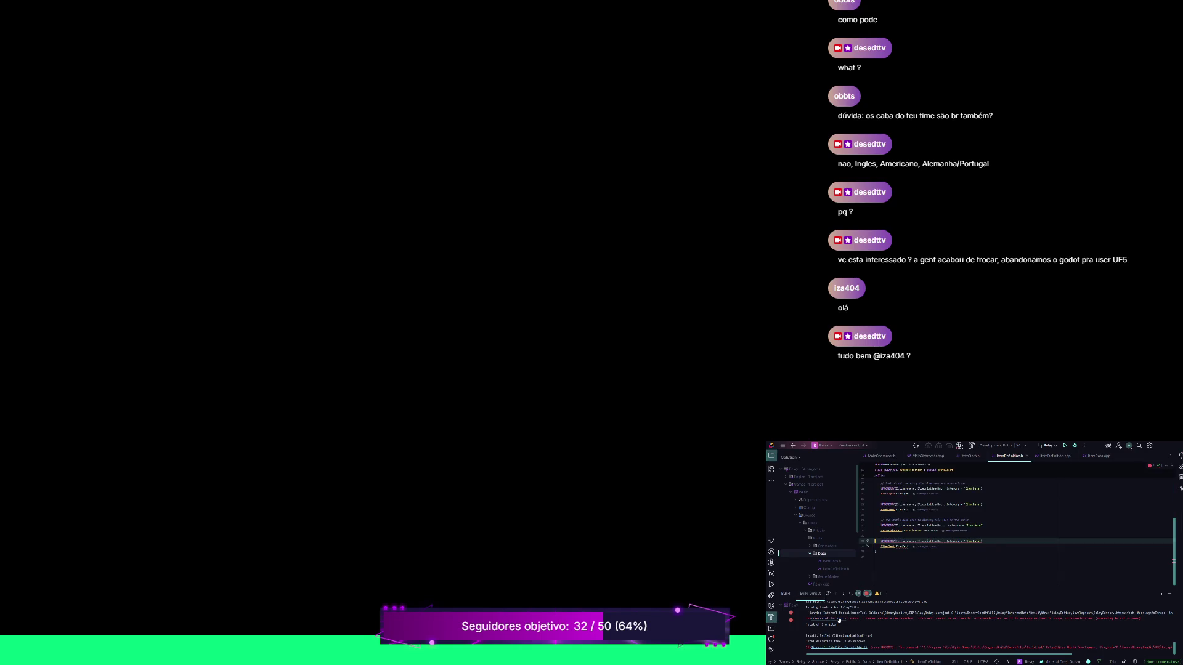
scroll(983, 559, up, 3)
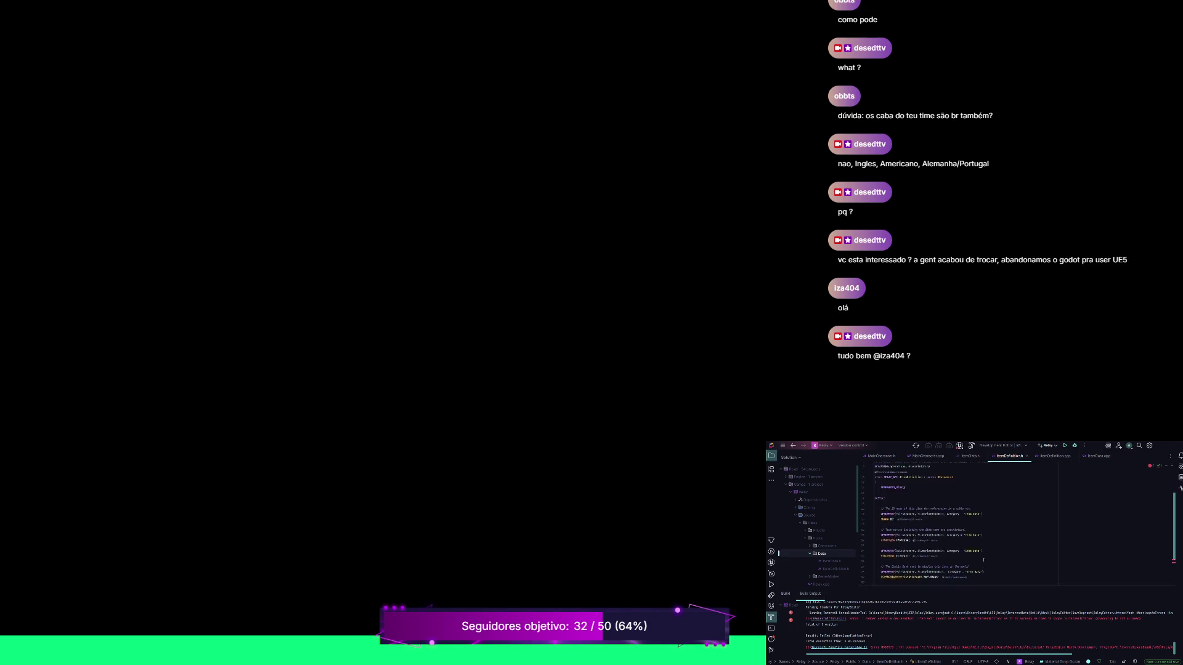
scroll(983, 560, down, 3)
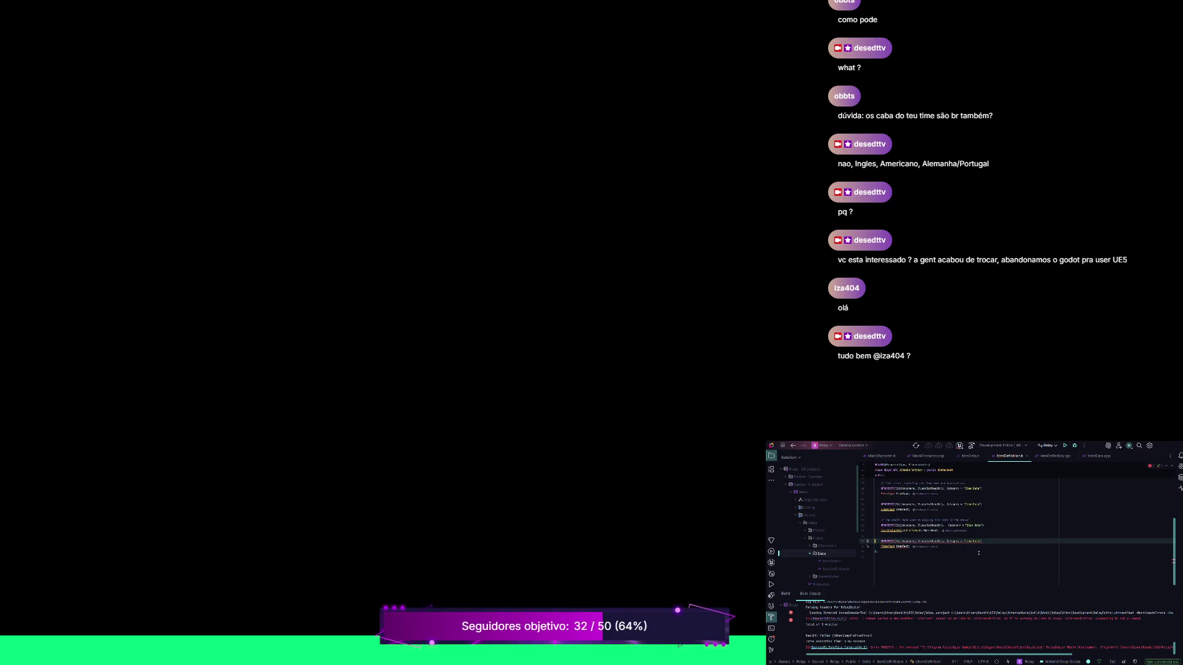
key(ctrl+z)
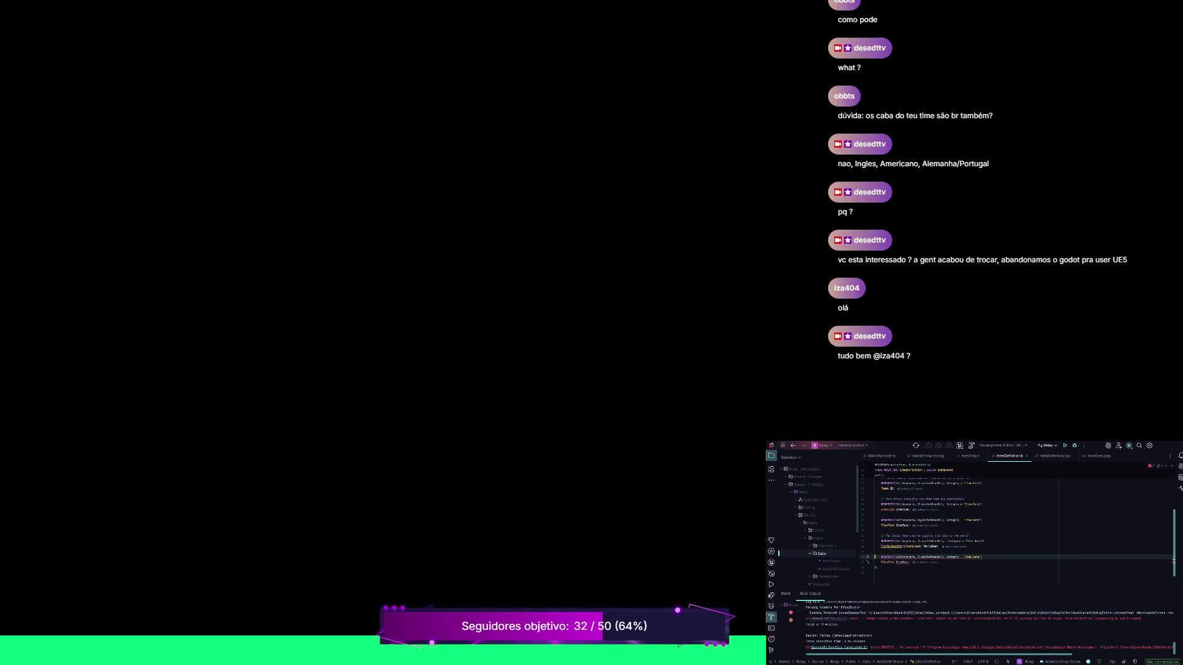
key(ctrl+z)
key(Up)
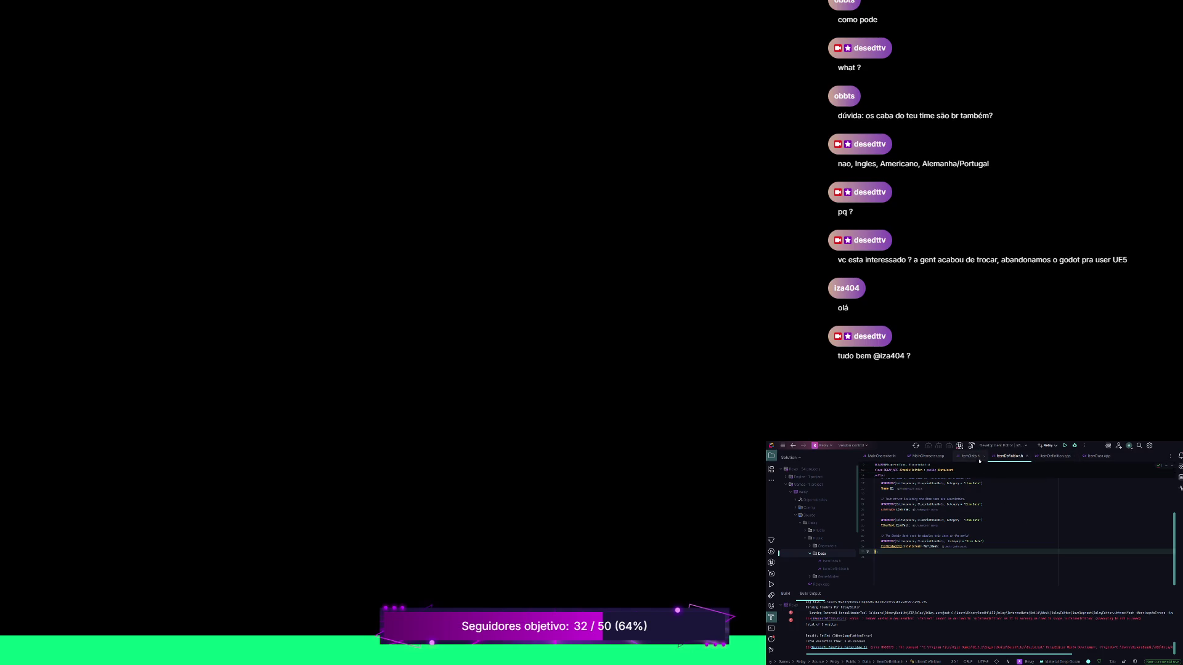
Build and run the Relay project so Unreal opens on Lvl_Prototype.
click(1065, 446)
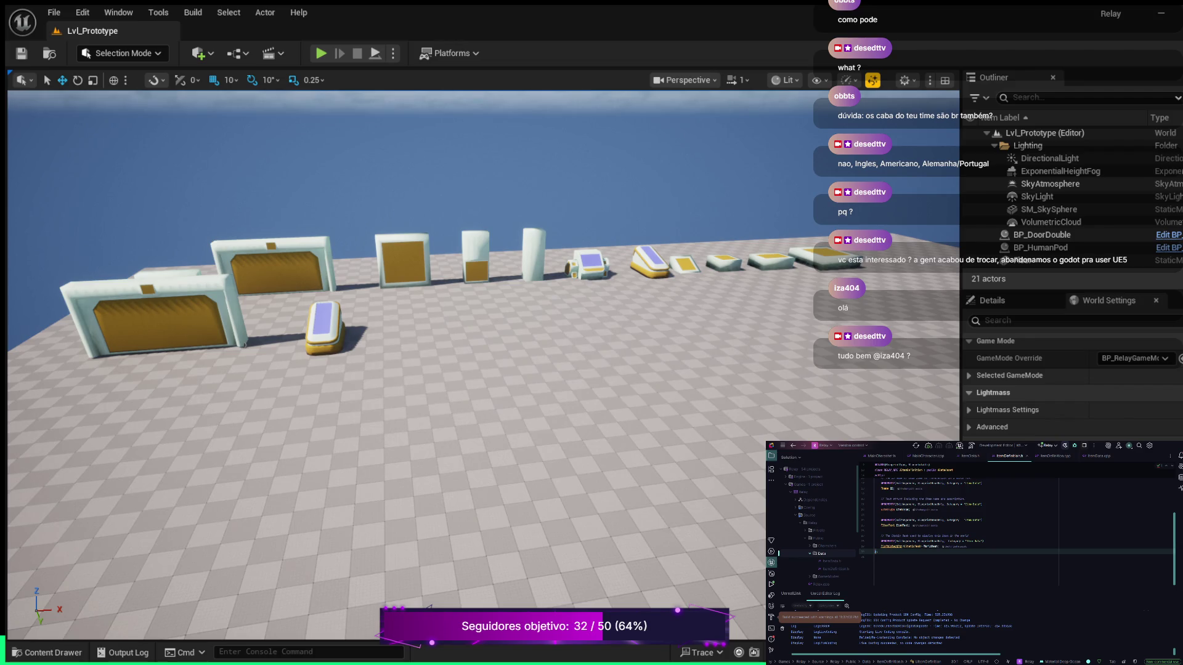
Add a new folder named Data directly under Content via the Content Drawer.
click(47, 653)
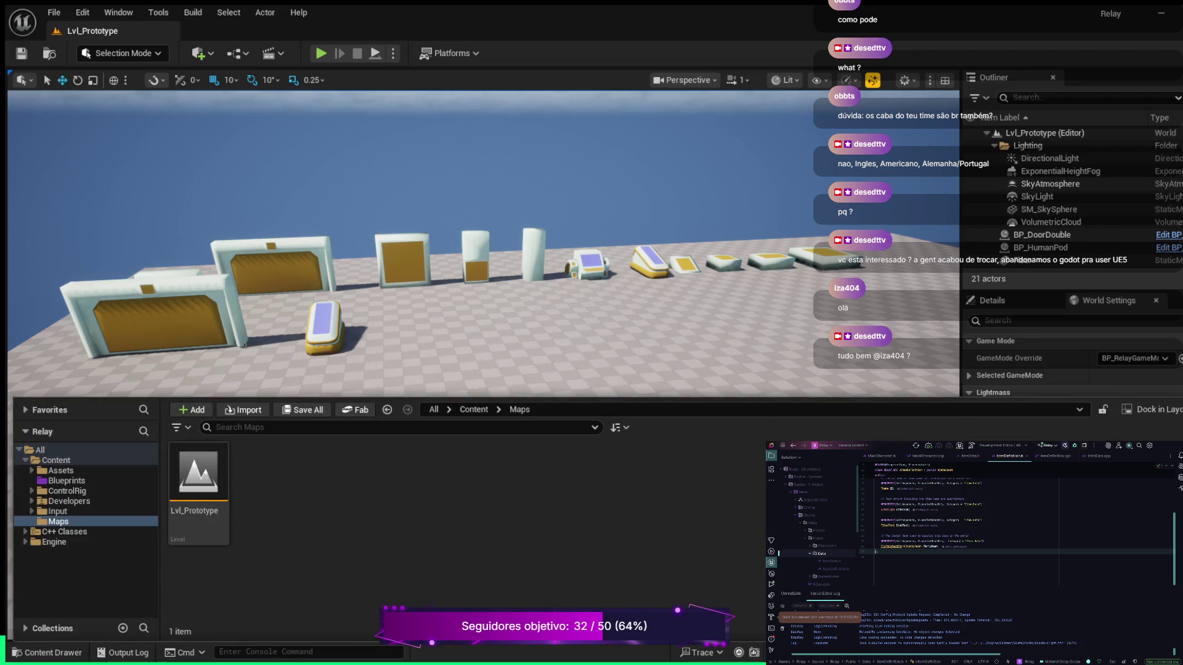
click(56, 460)
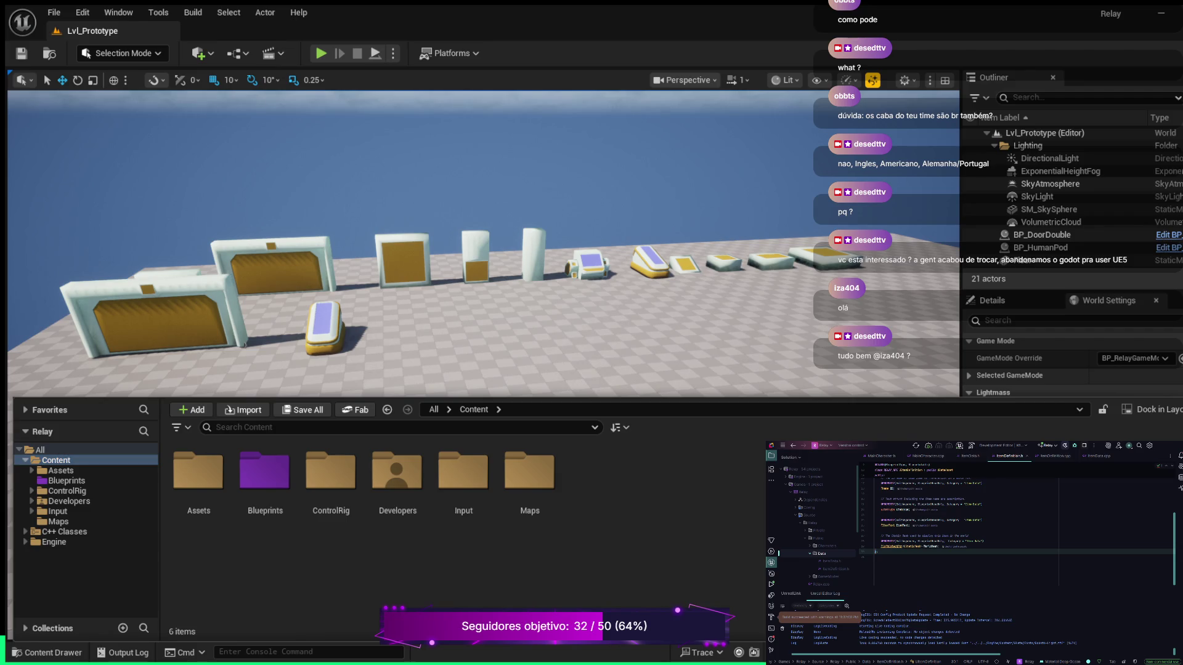
key(ctrl+shift+n)
text(Data)
key(Return)
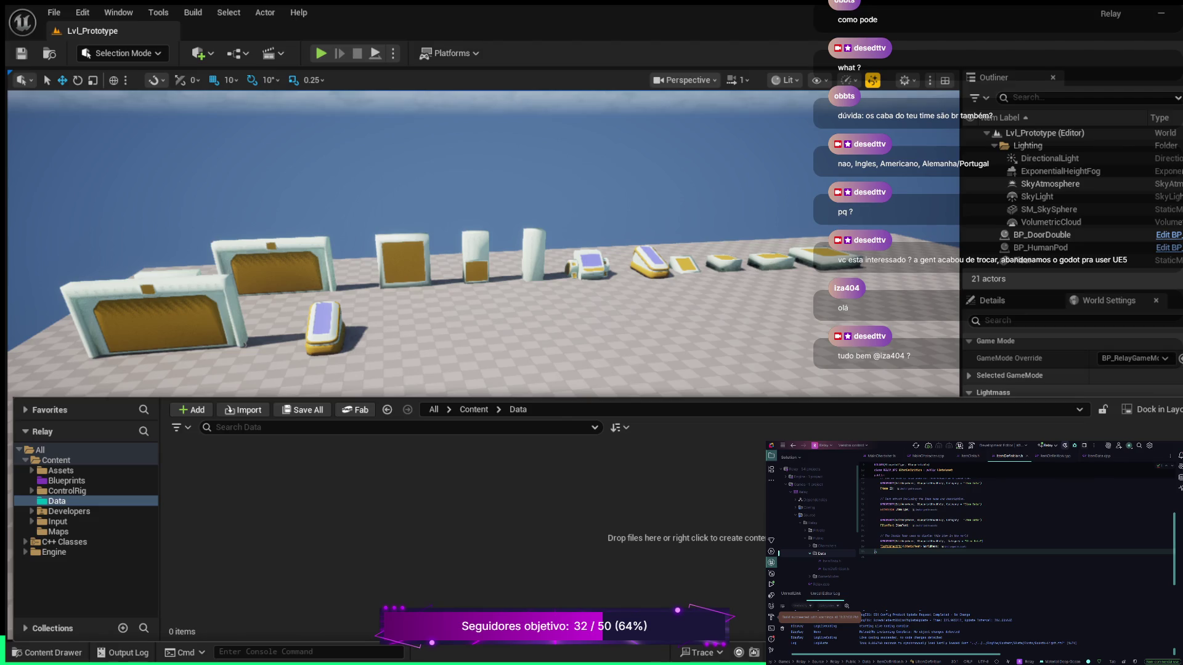
Create an item data Data Asset in Content/Data and type the name DA_Pickup_001.
key(ctrl+space)
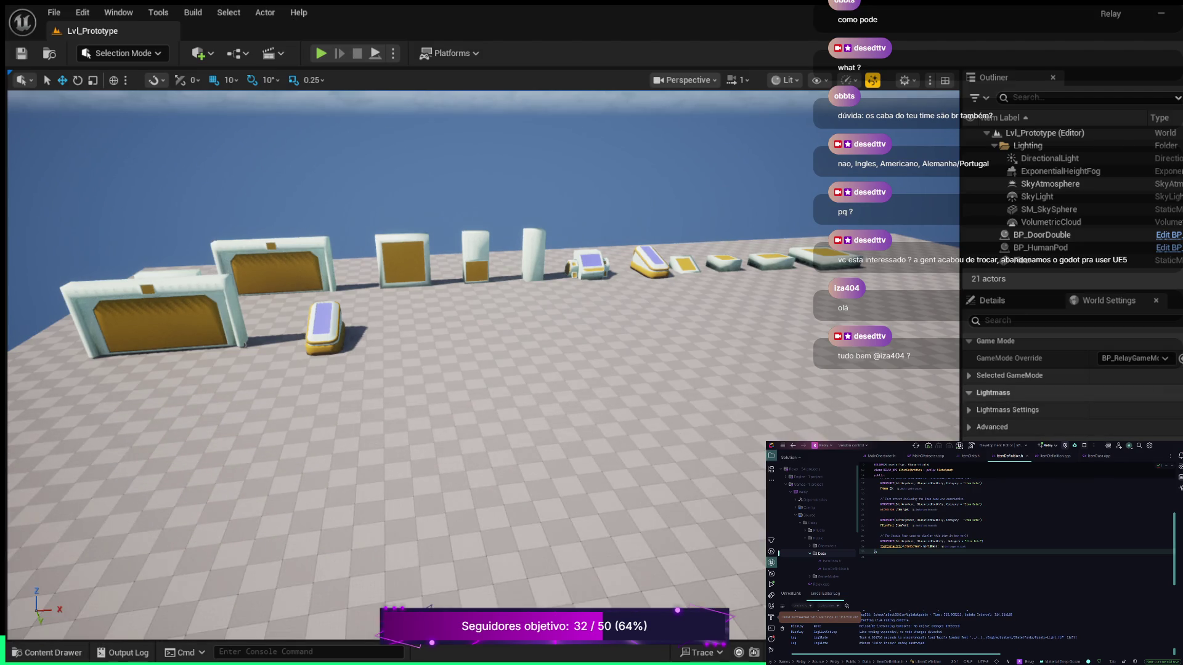
key(ctrl+space)
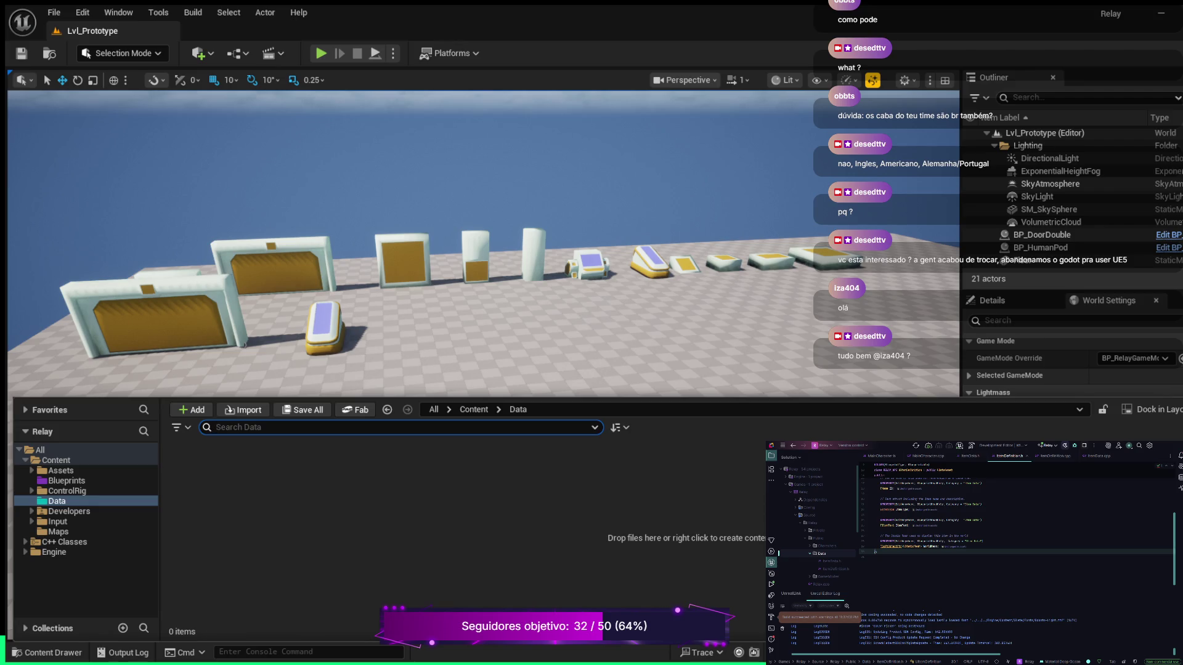
key(Escape)
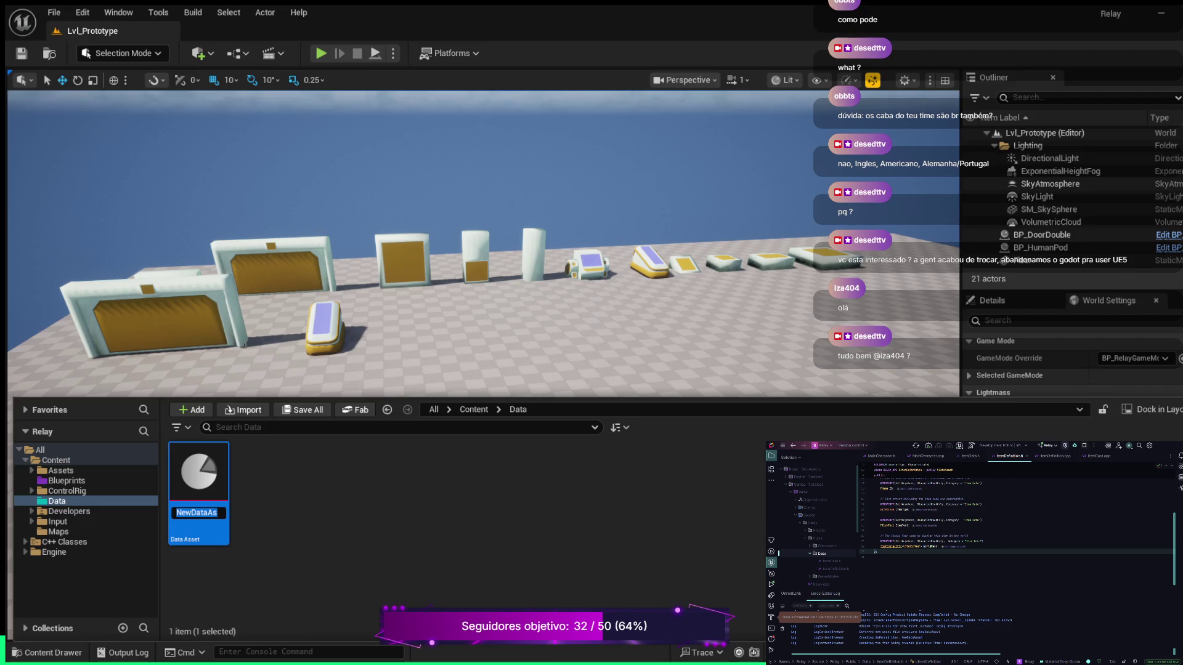
text(DA_Pickup_)
text(001)
Confirm the asset name DA_Pickup_001 and close the Content Drawer.
key(Return)
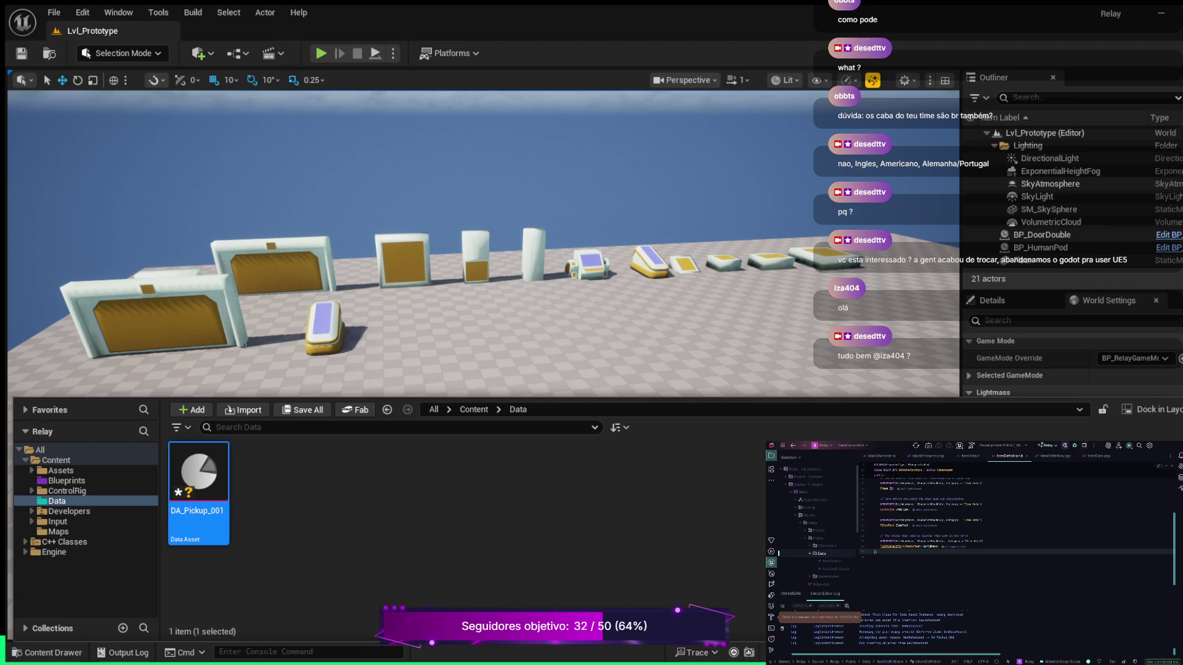
key(ctrl+space)
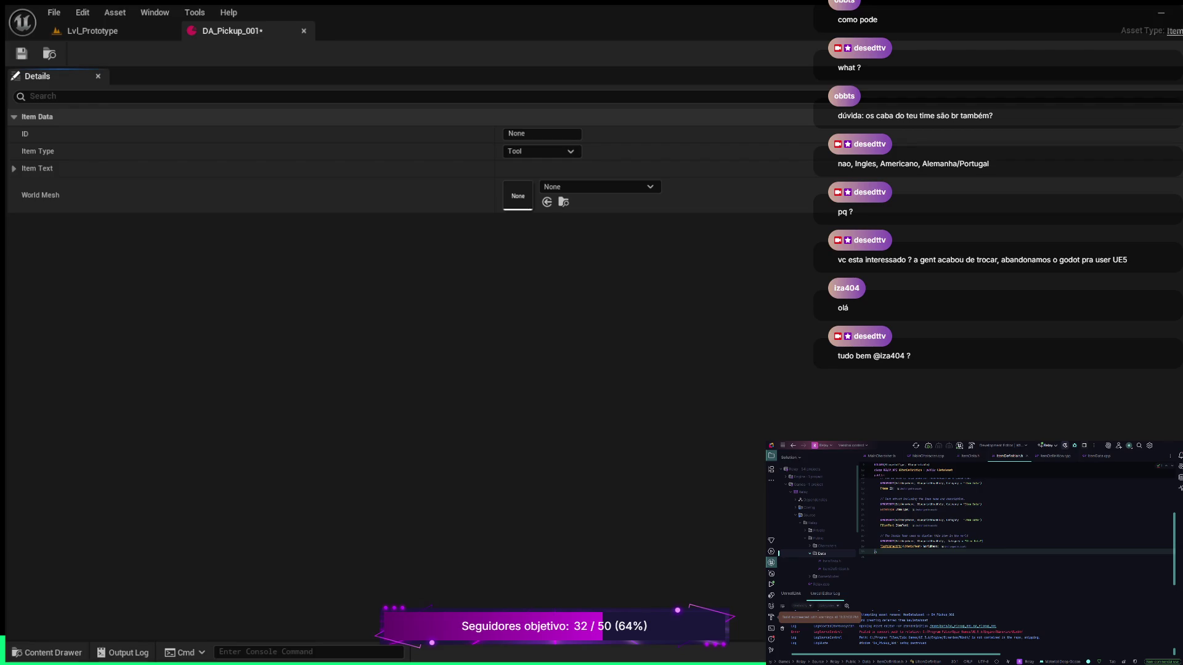
Set the asset's ID to pickup_001 and its Item Type to Consumable.
click(542, 134)
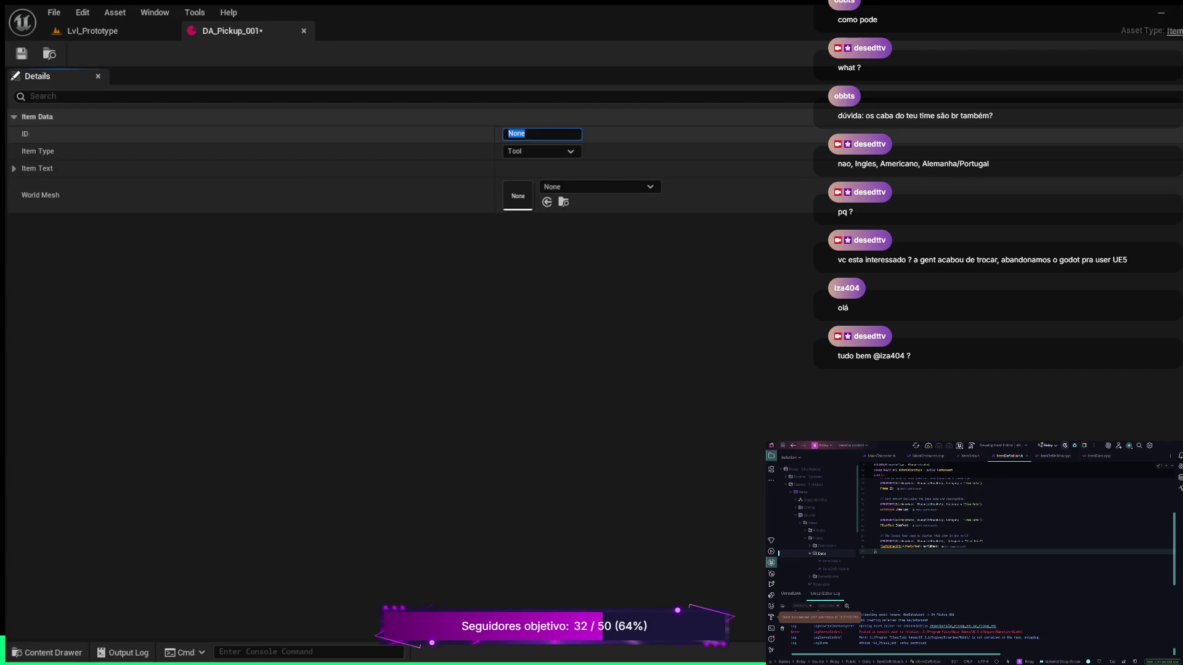
text(pickup_)
text(001)
key(Return)
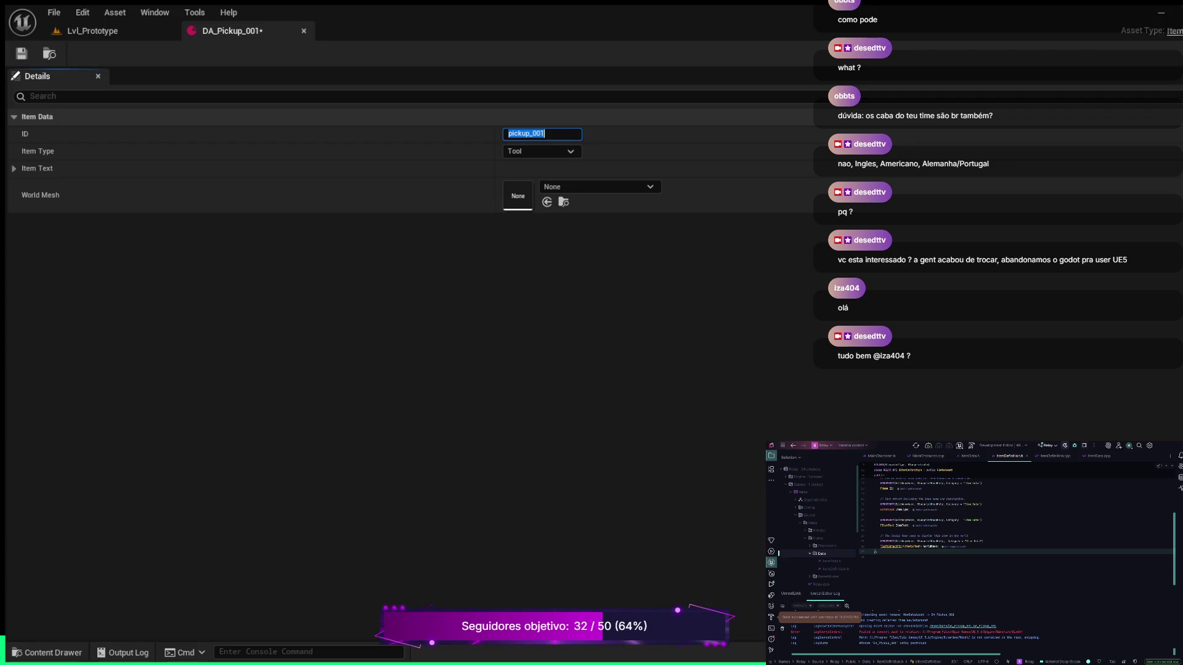
key(Escape)
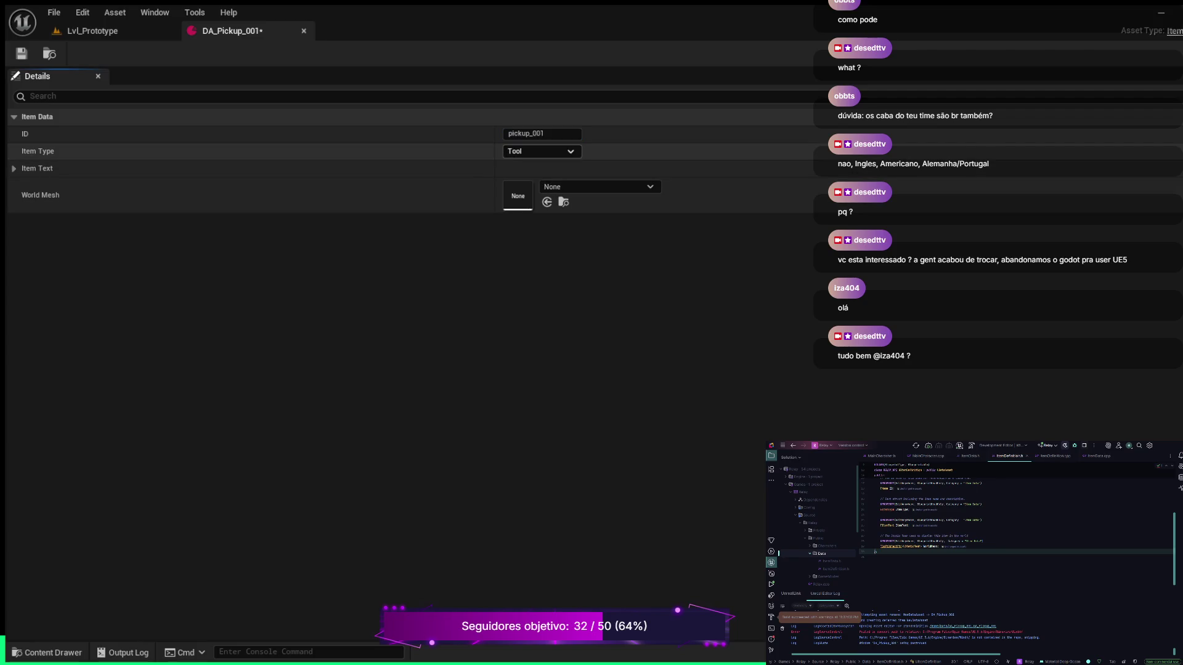
key(ctrl+z)
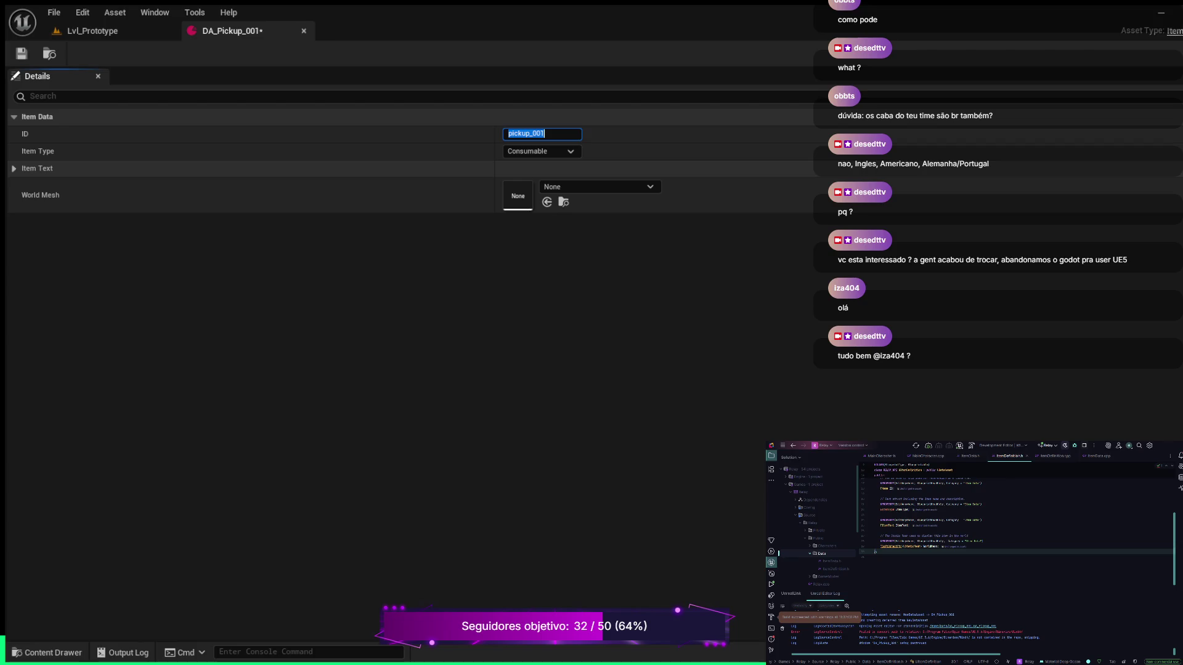
Under Item Text, set Name to Test Name 1 and Description to Test Description 1.
click(14, 168)
click(533, 185)
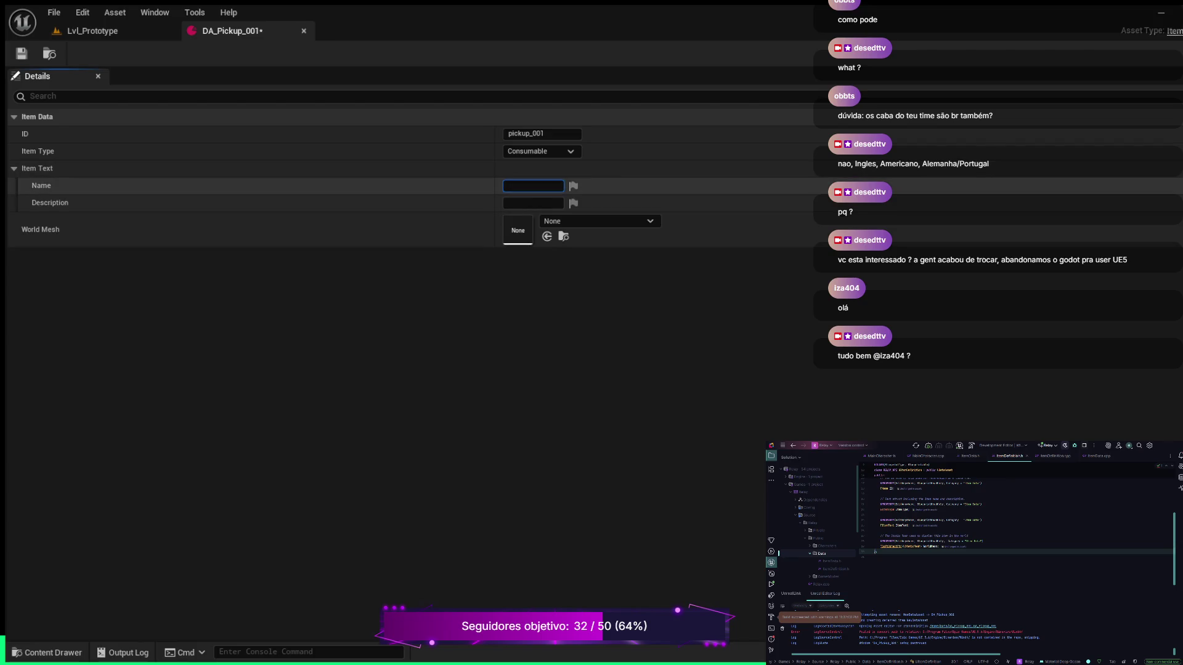
text(Test)
text( Name 1)
click(533, 202)
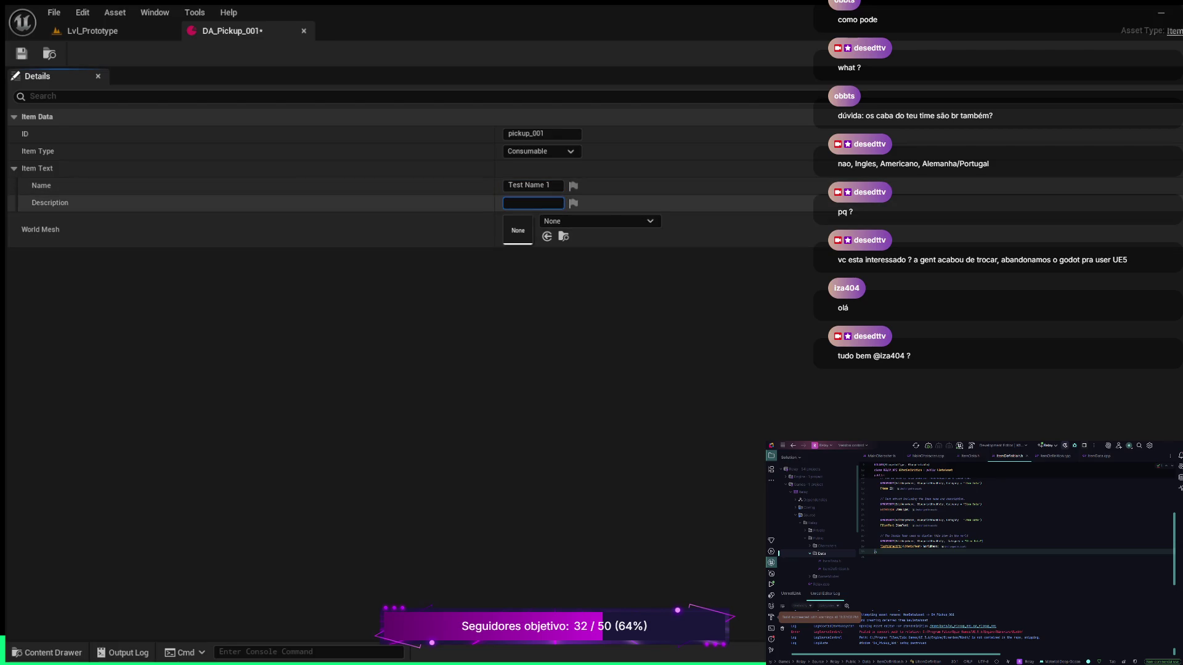
text(Test)
text( Descri)
text(ption 1)
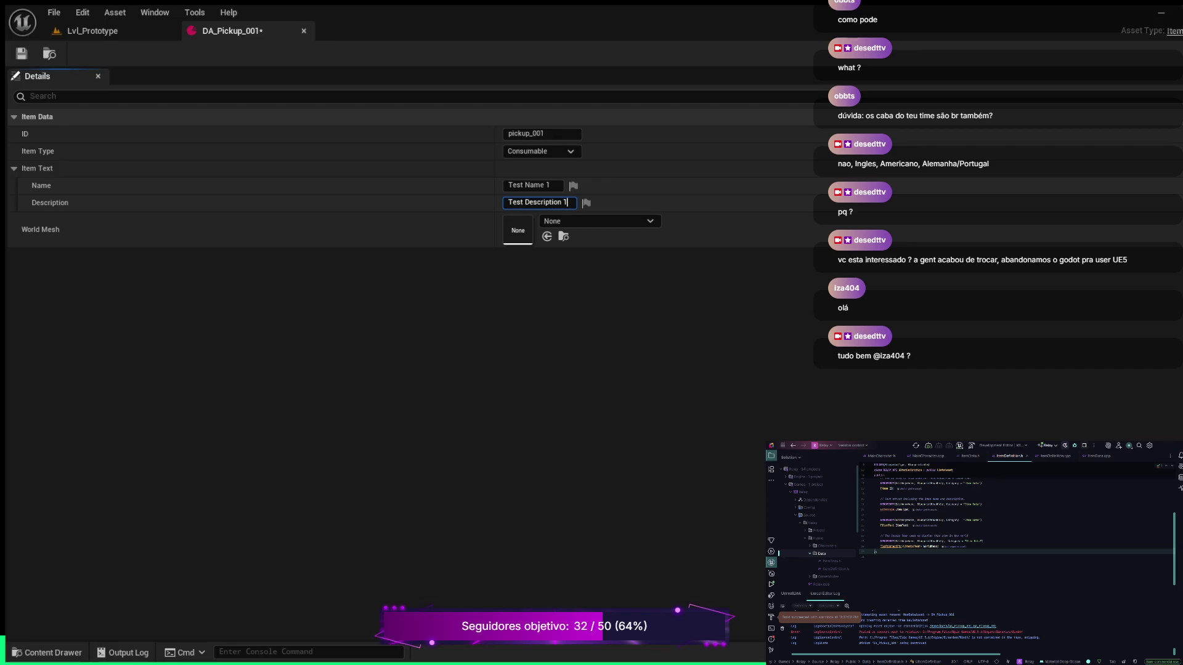
key(Return)
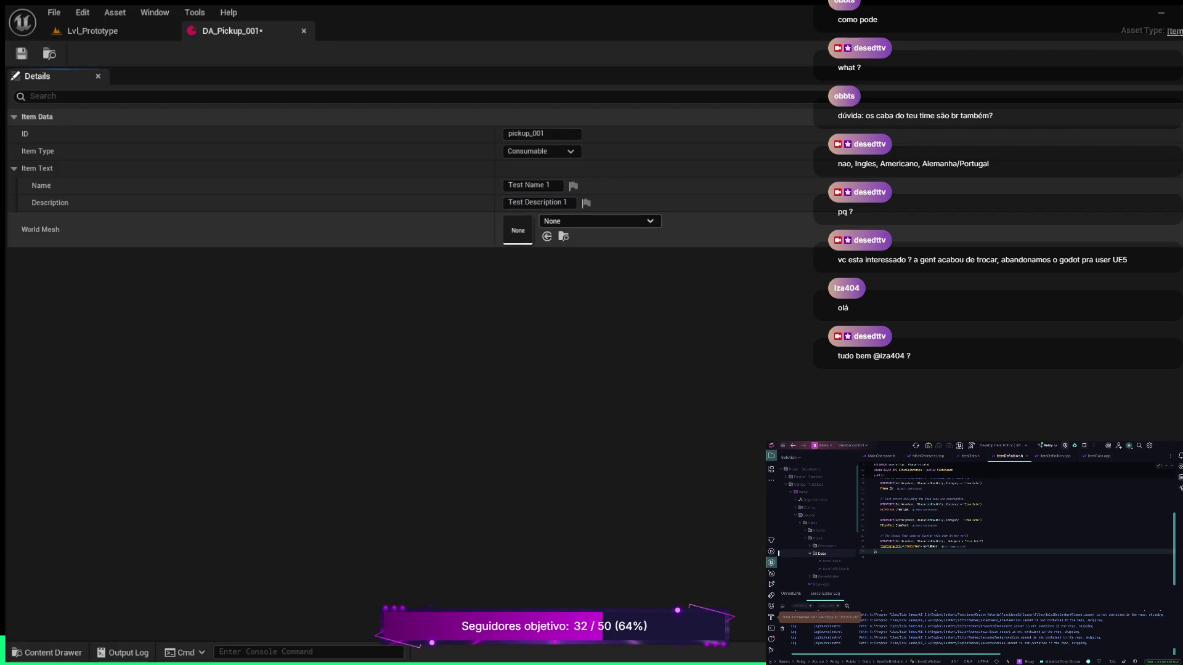
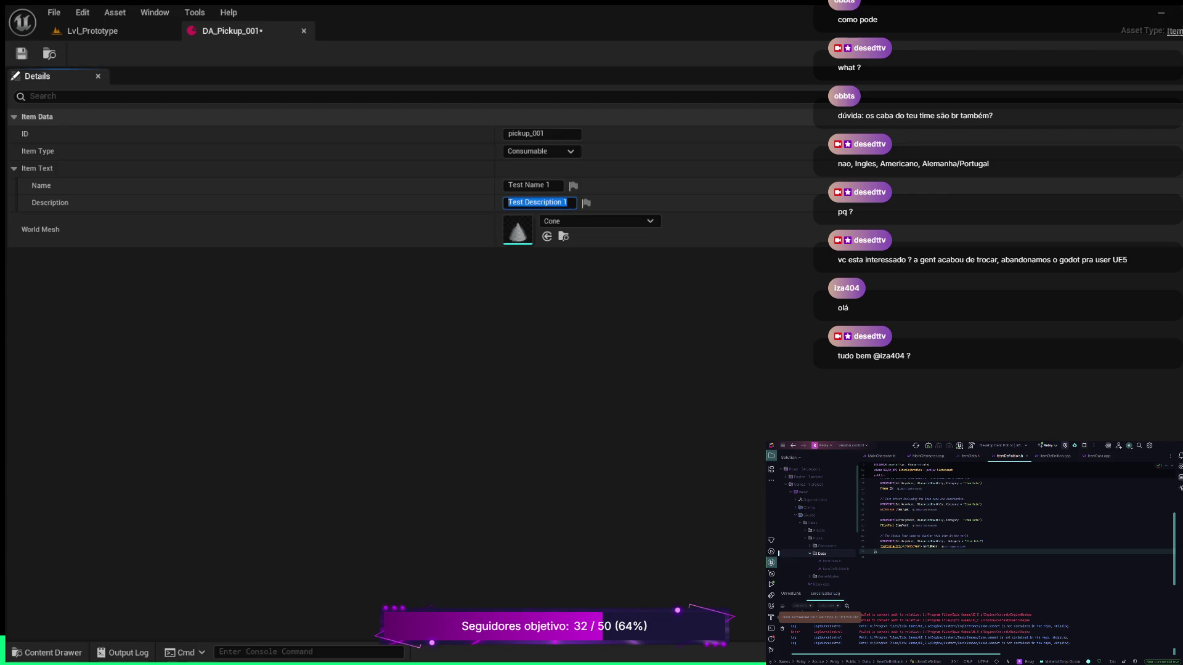
Commit the Test Description 1 text and save DA_Pickup_001.
key(Return)
click(21, 53)
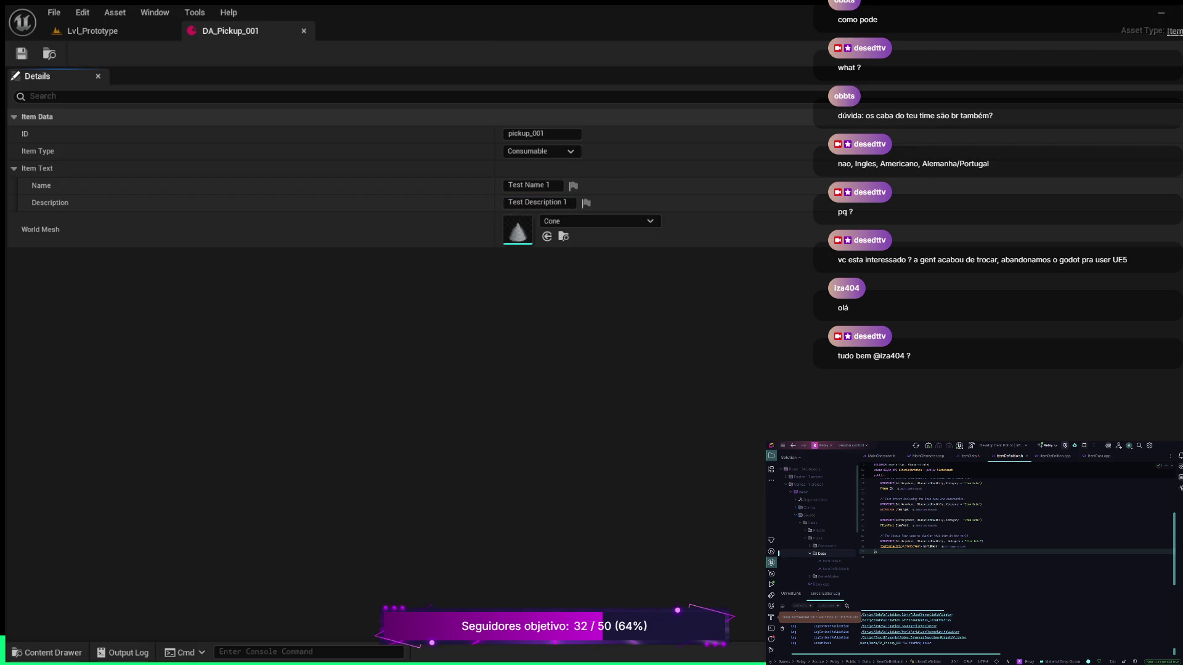
key(ctrl+s)
key(Escape)
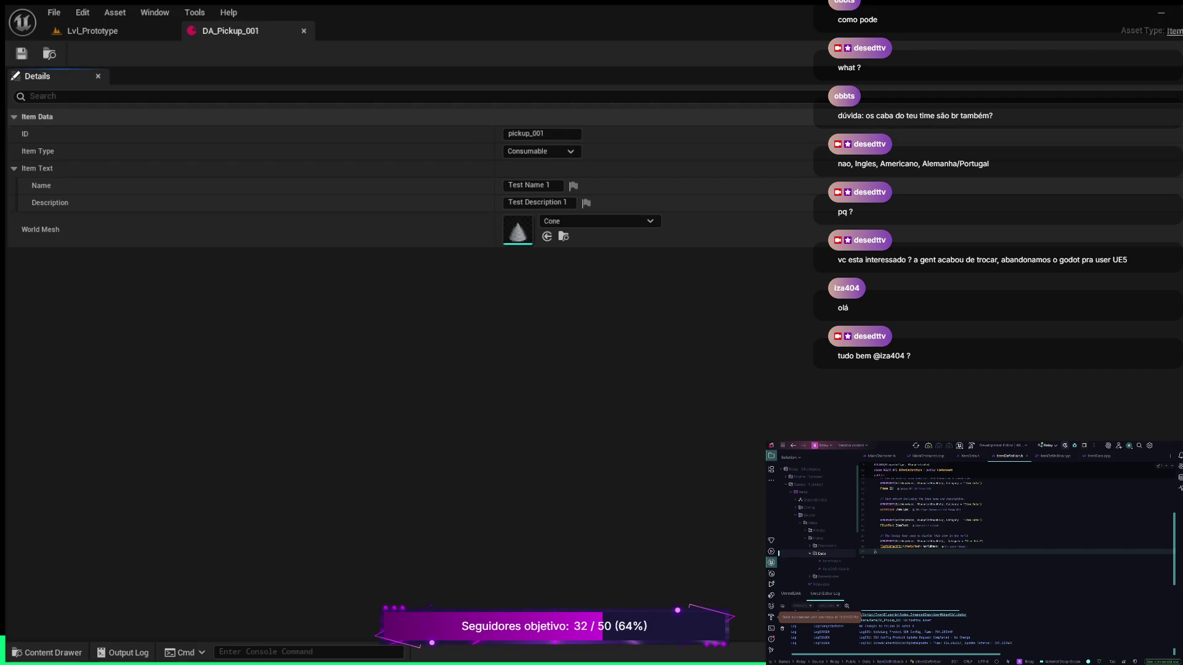
Back on Lvl_Prototype, create the DT_PickupData data table in Content/Data and open it.
click(92, 31)
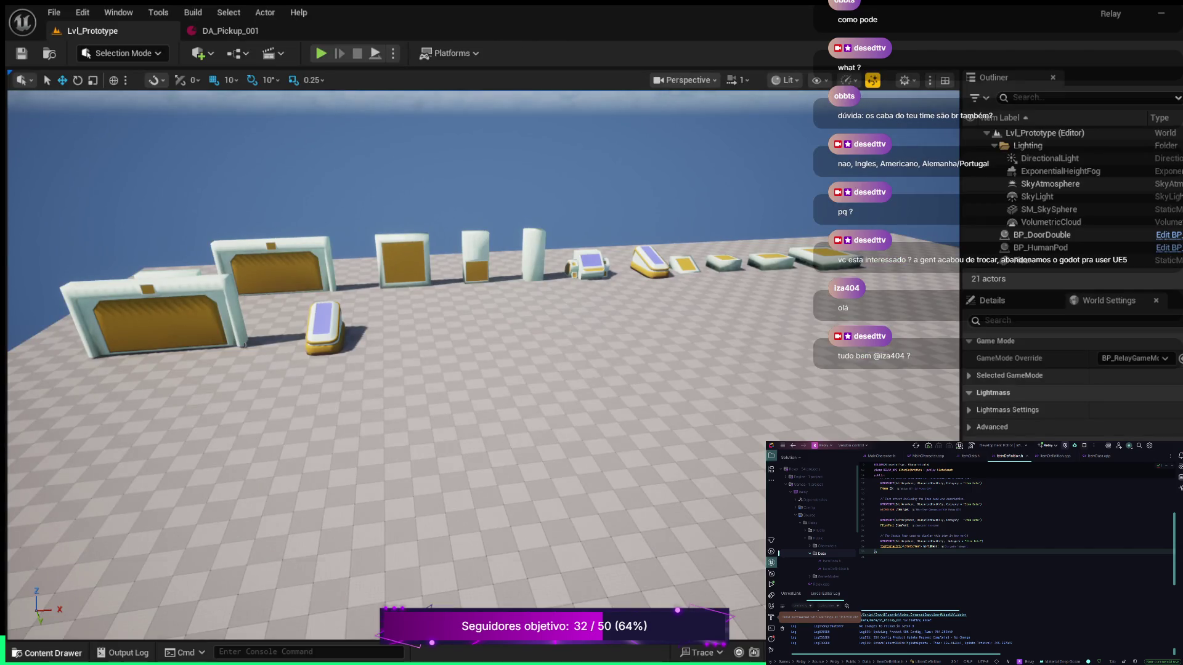
click(48, 652)
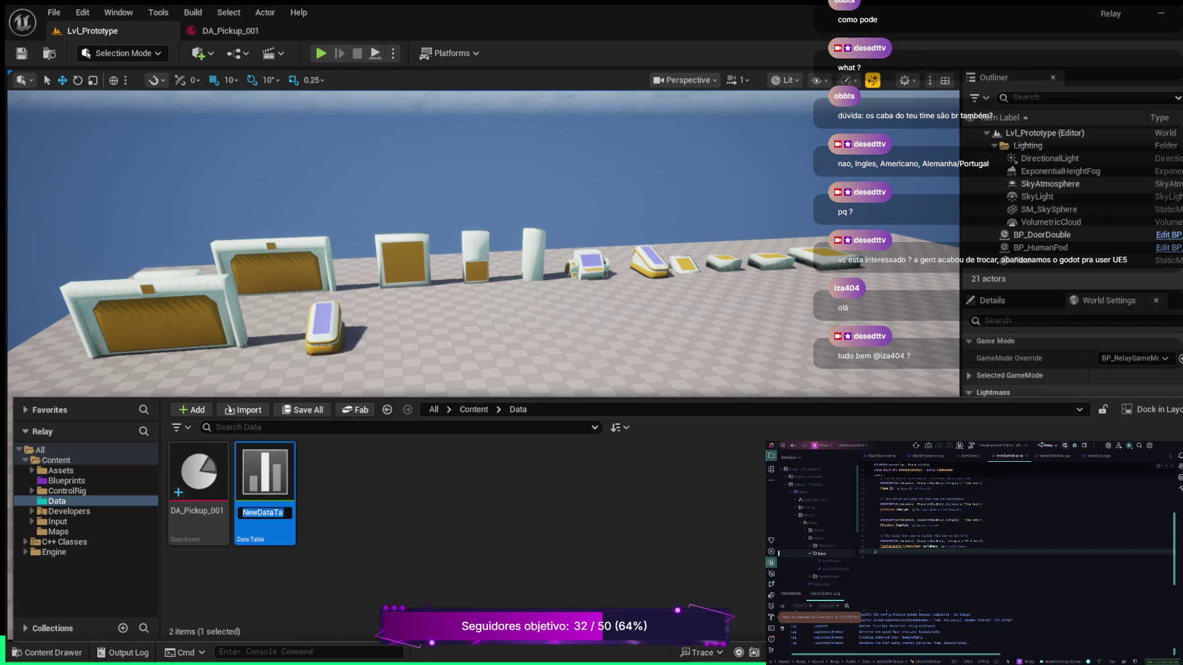
text(D)
text(Pi)
text(ck)
text(upData)
key(Return)
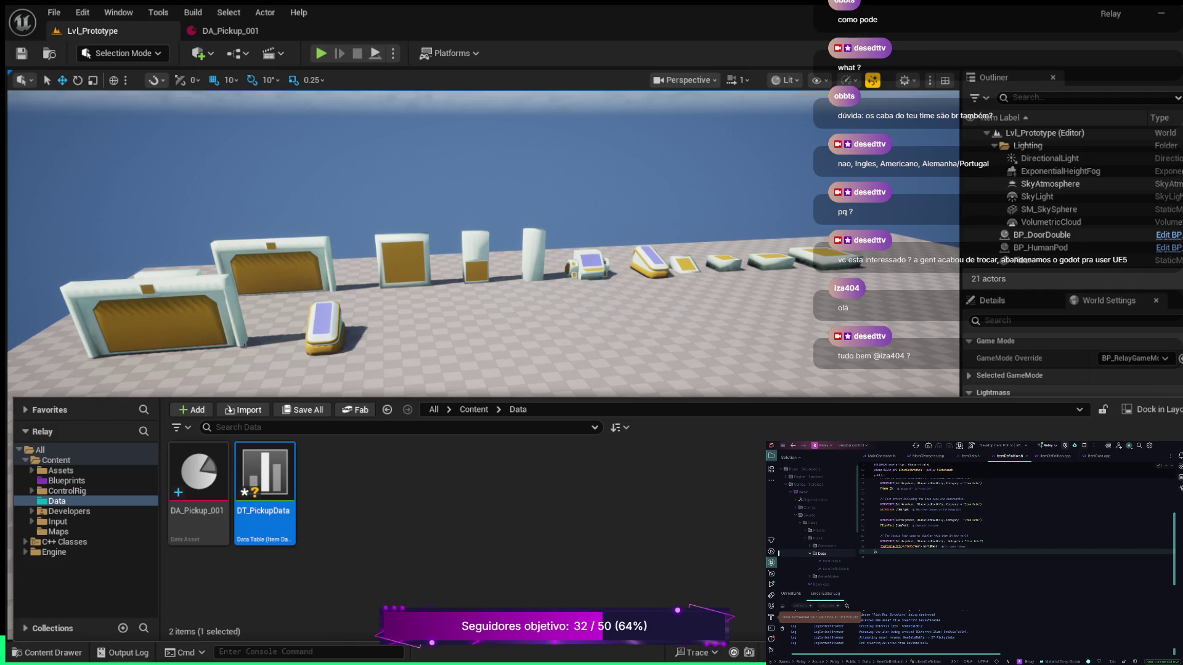
key(Return)
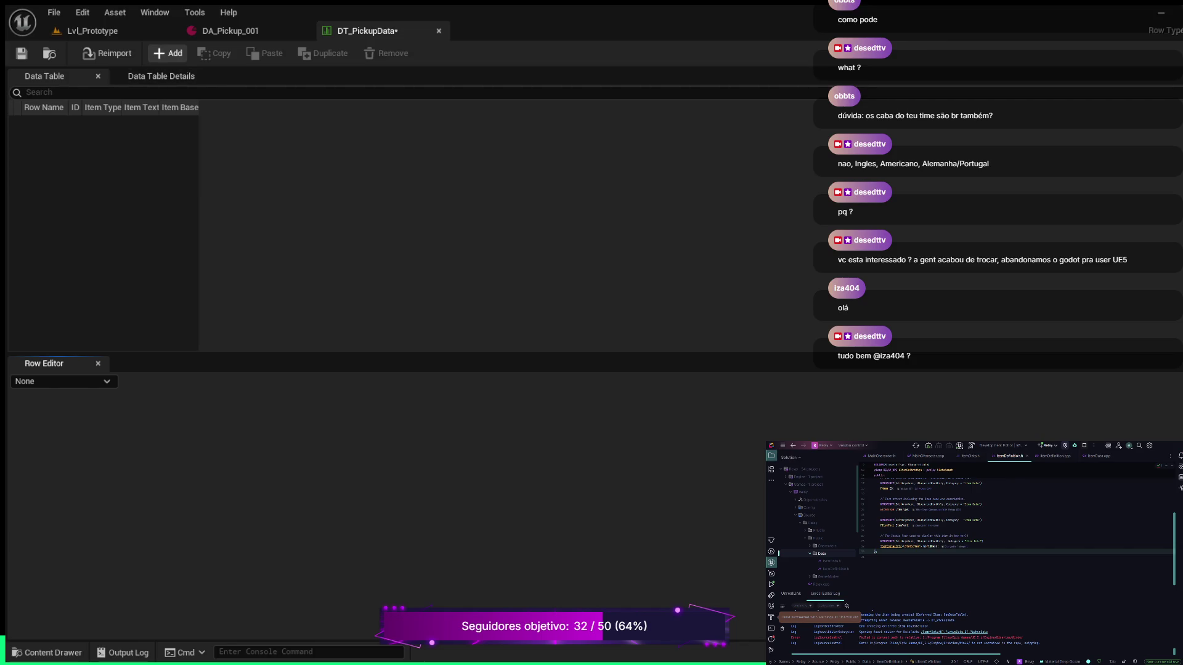
Add a new row to DT_PickupData and rename it pickup_001.
click(167, 53)
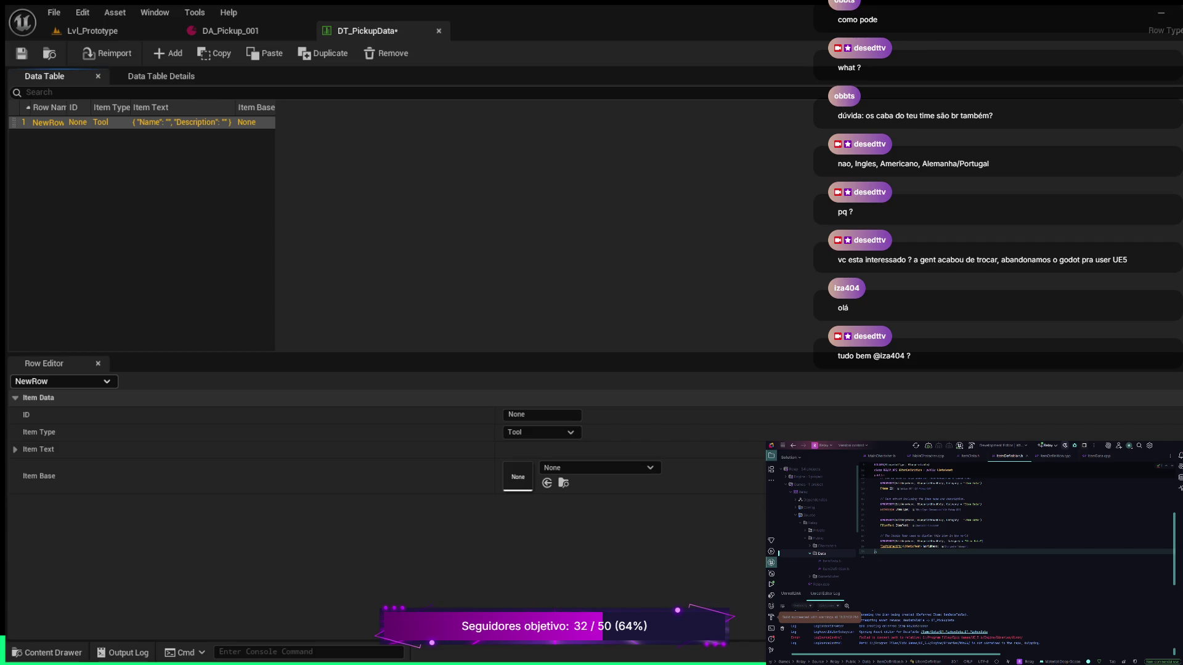
key(F2)
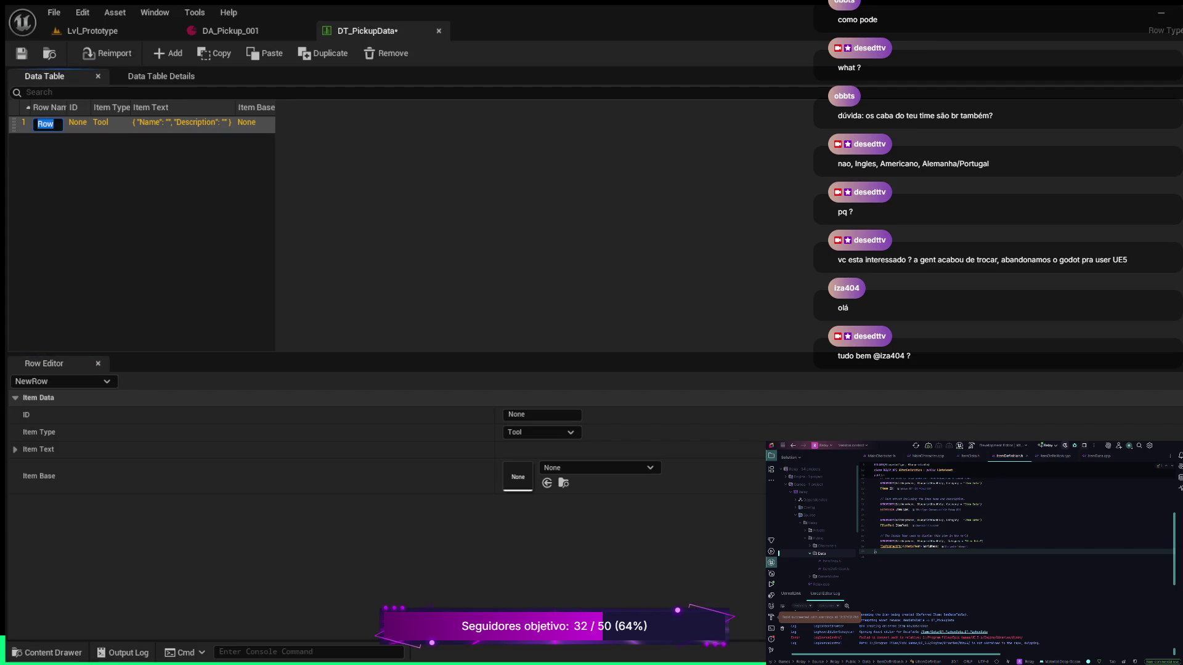
text(pick)
text(_)
key(BackSpace)
key(BackSpace)
key(BackSpace)
text(pick)
text(up_001)
key(Return)
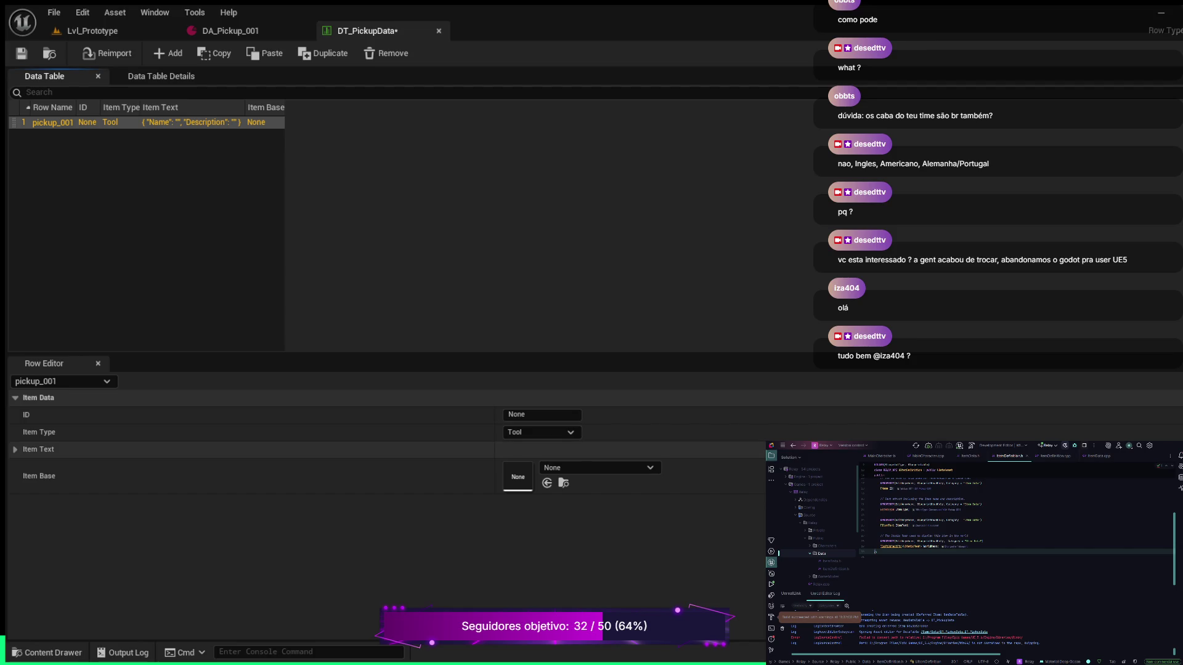
click(542, 415)
Set the pickup_001 row's ID to pickup_001 and its item type to Consumable.
key(ctrl+a)
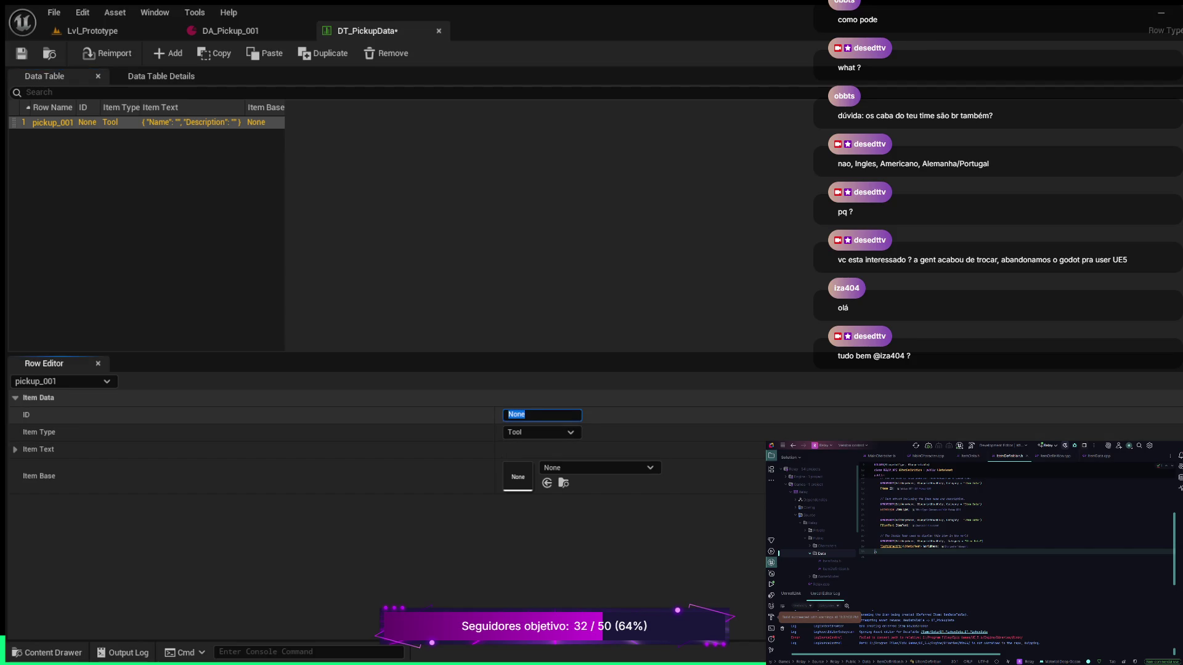
text(picku)
text(p_)
text(001)
key(Return)
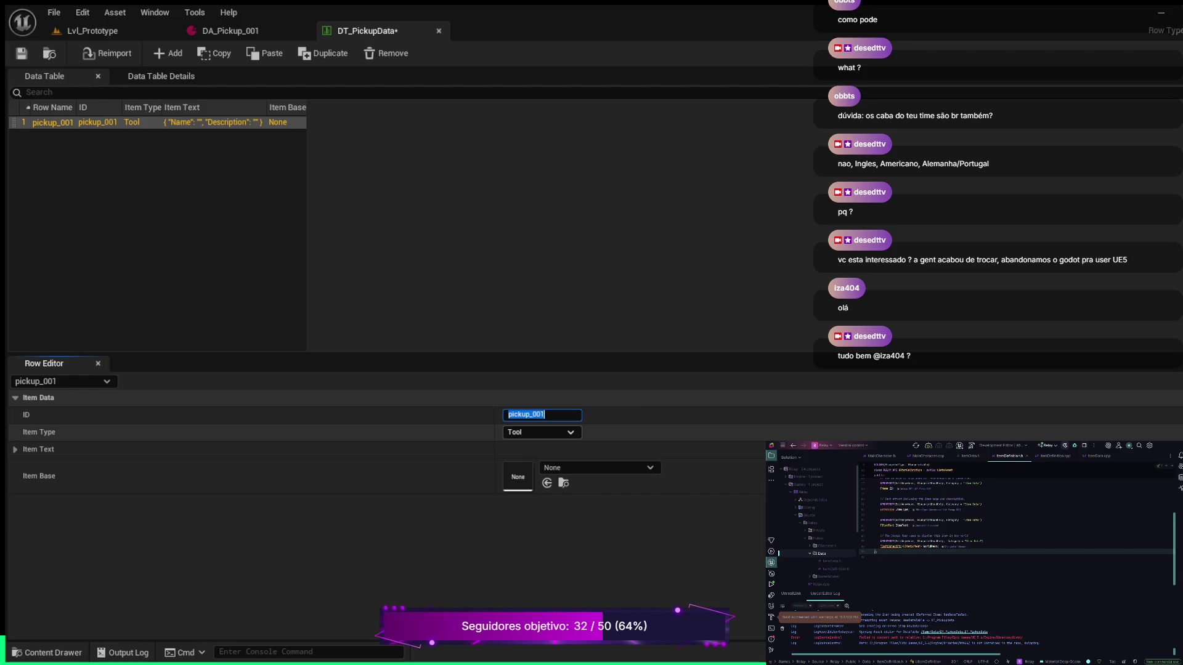
click(541, 431)
click(530, 450)
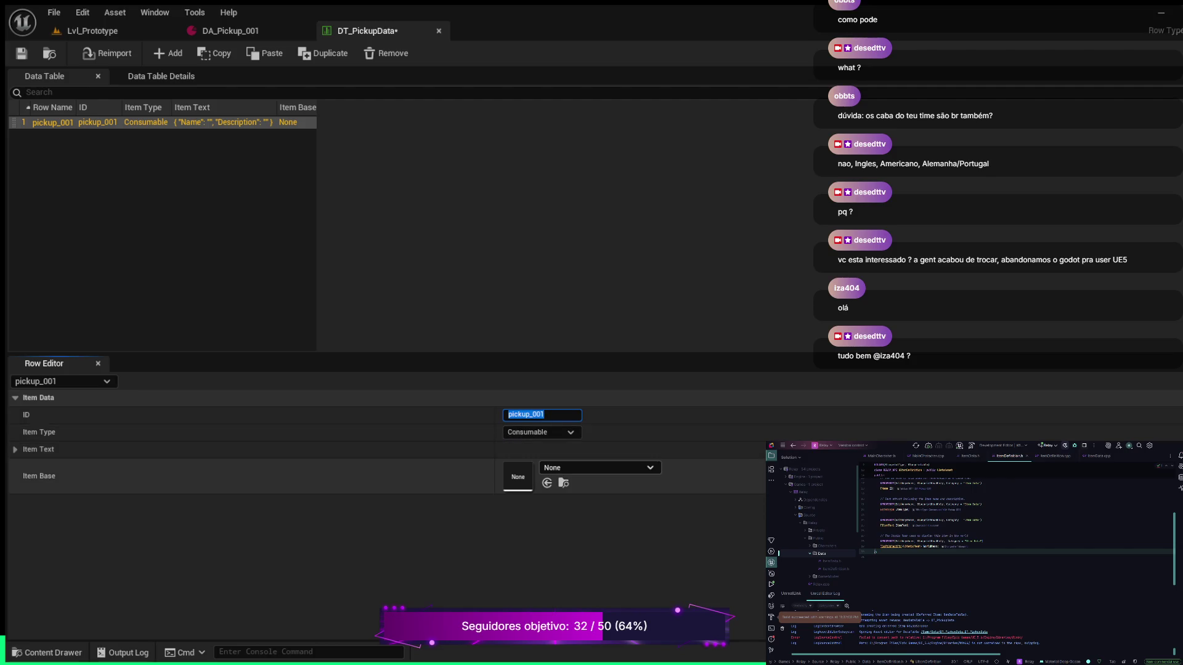
Fill the row's Item Text with name Test Name 1 and description Test Description 1.
click(15, 449)
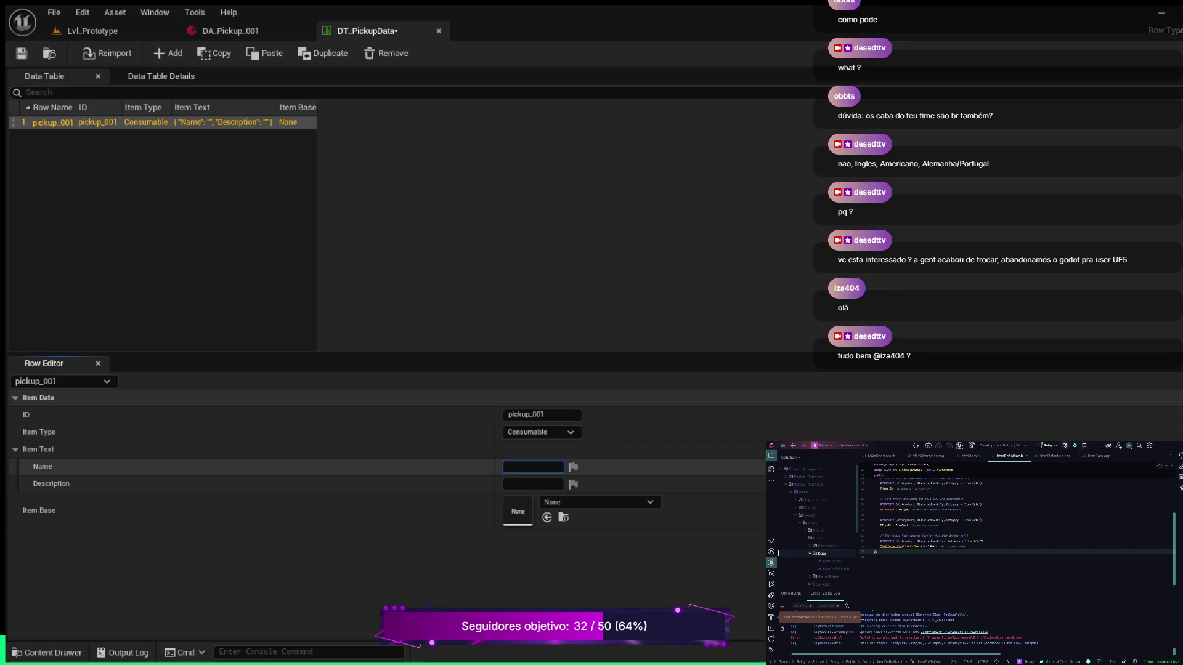
text(Test)
text( Name )
text(1)
key(Return)
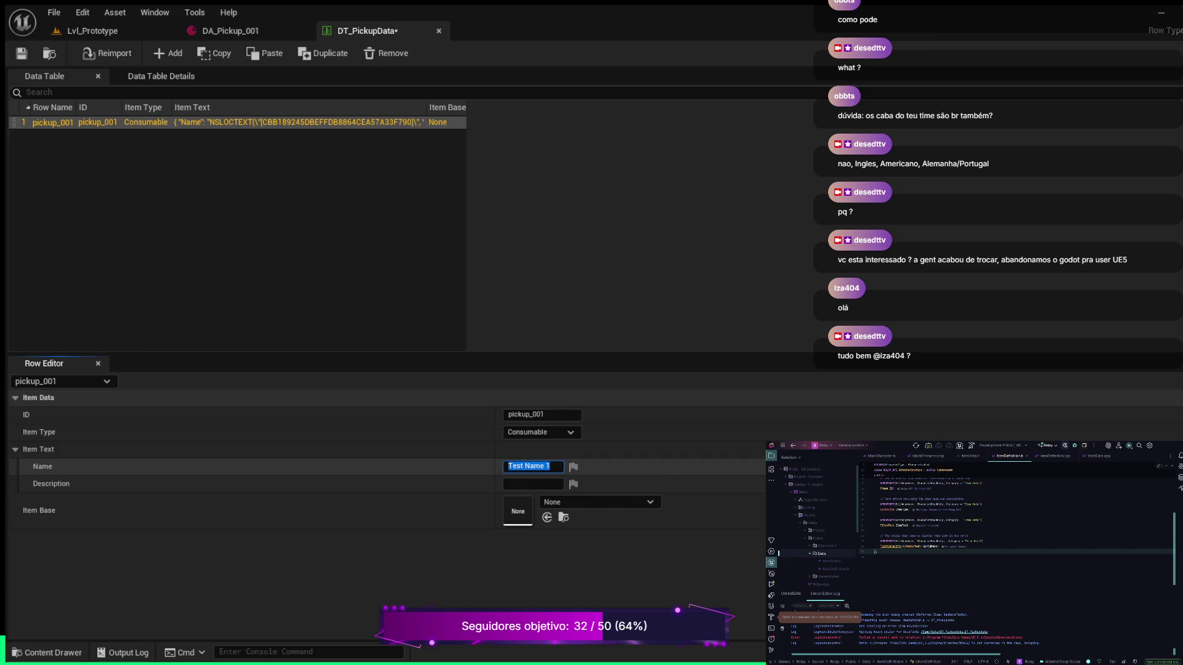
click(533, 483)
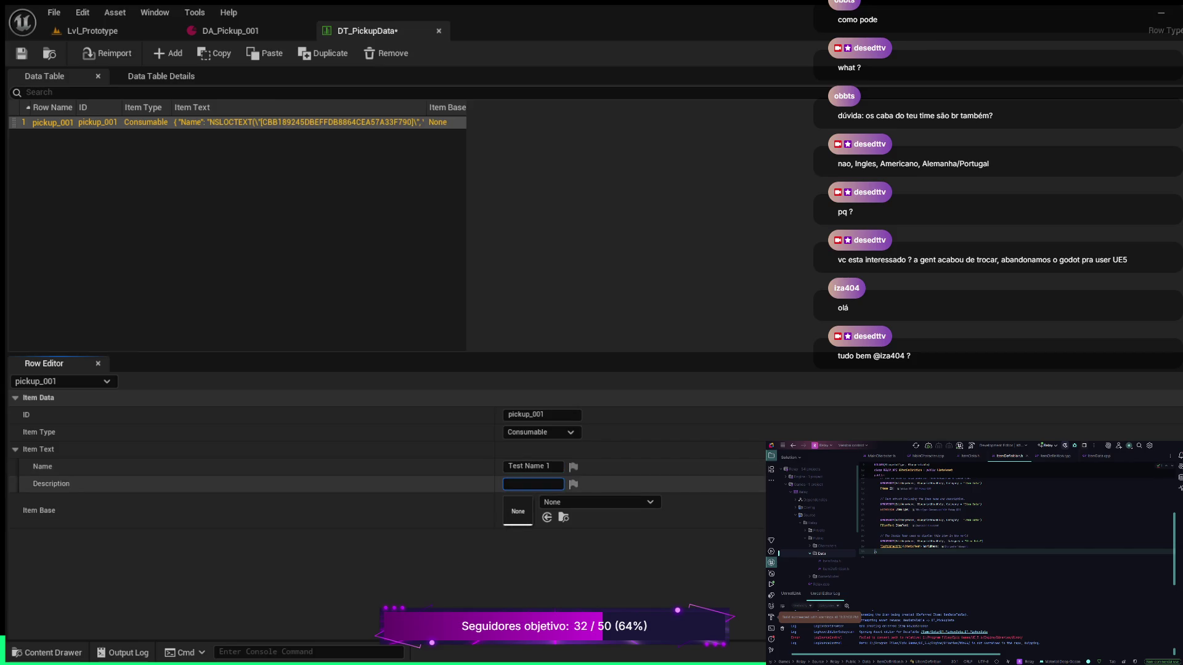
text(Test)
text( Desc)
text(ription 1)
key(Return)
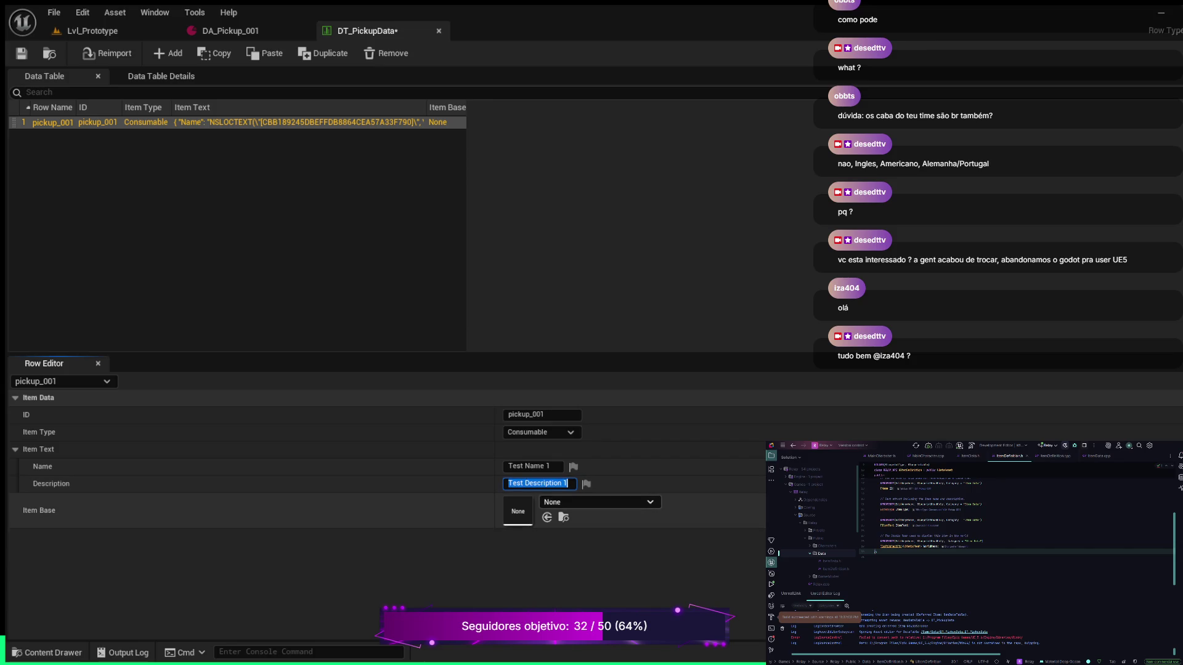
key(Escape)
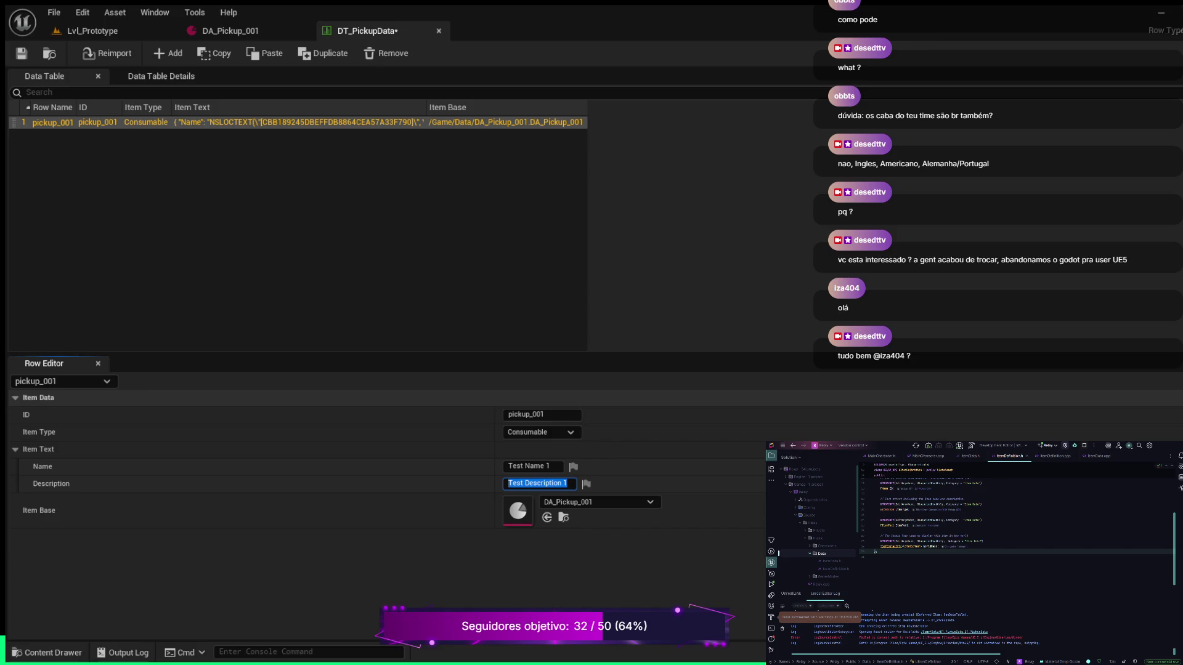
Save DT_PickupData and close its editor tab.
key(ctrl+s)
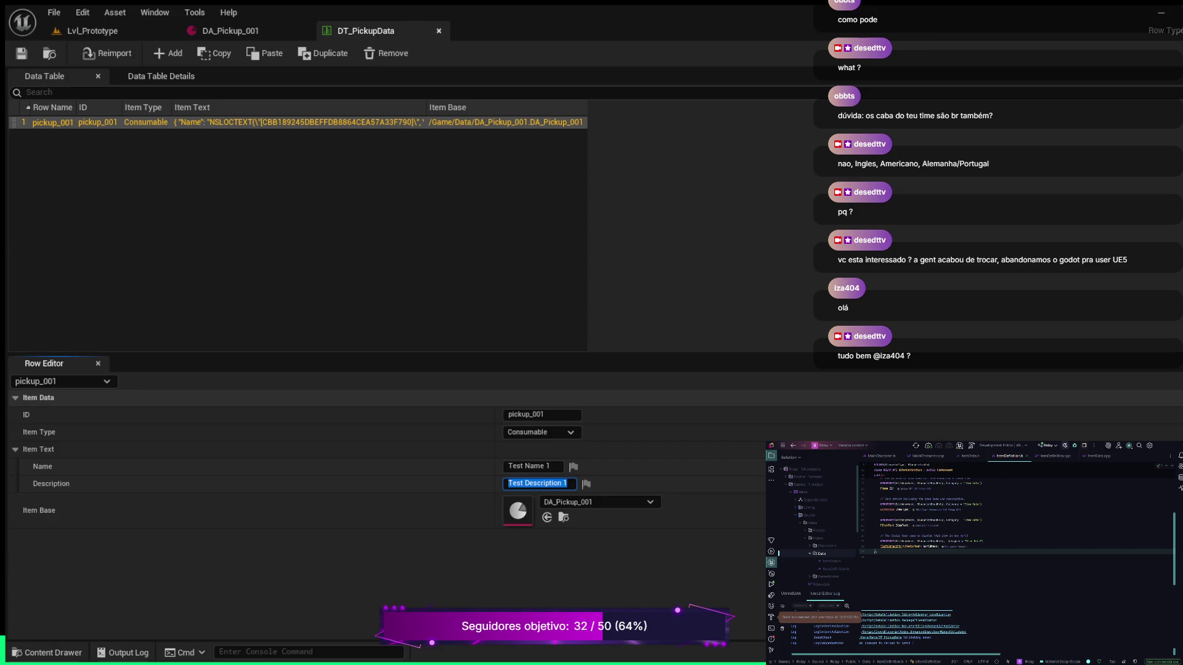
key(ctrl+w)
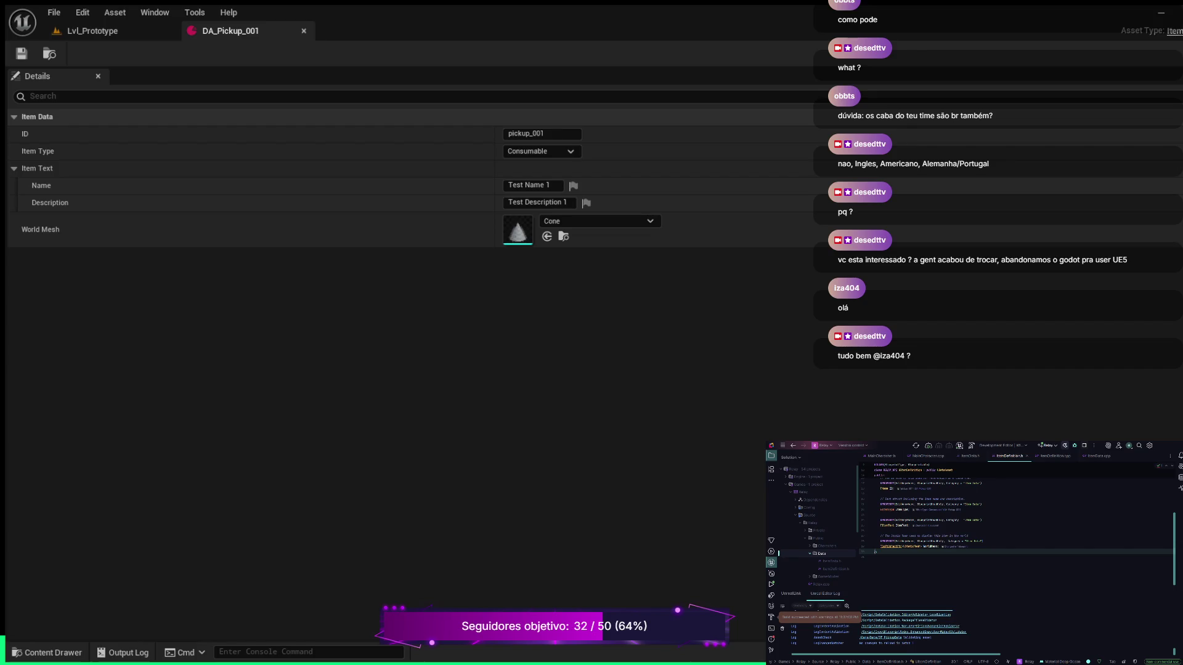
Close the DA_Pickup_001 editor to return to the Lvl_Prototype level.
key(ctrl+w)
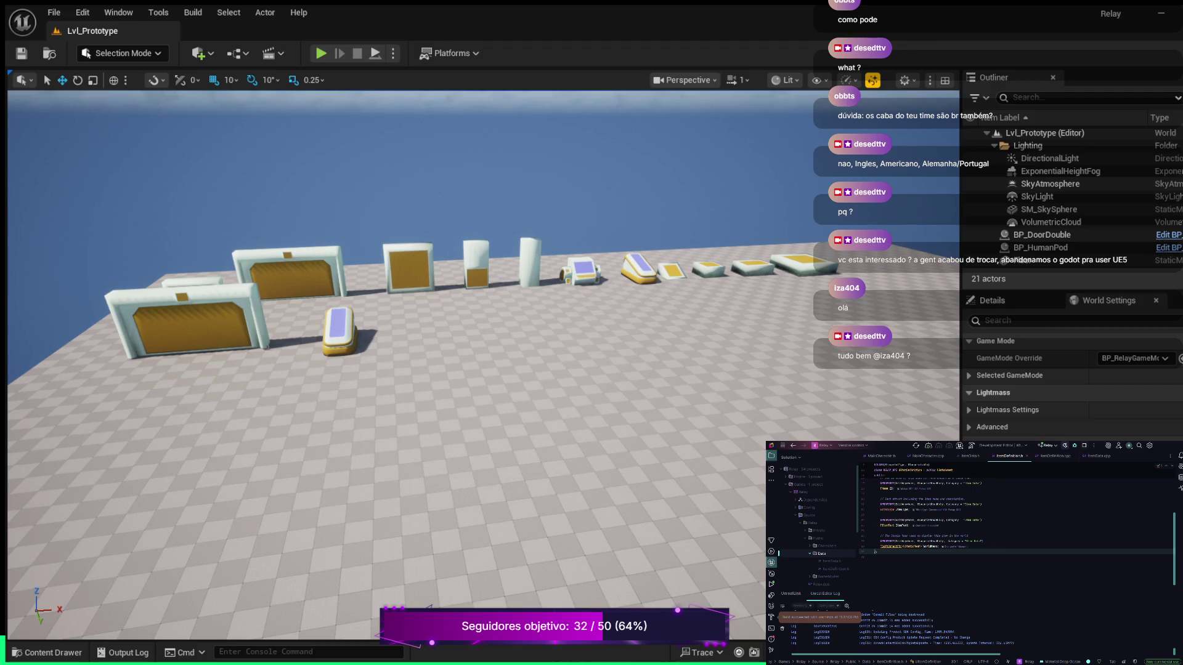
click(47, 652)
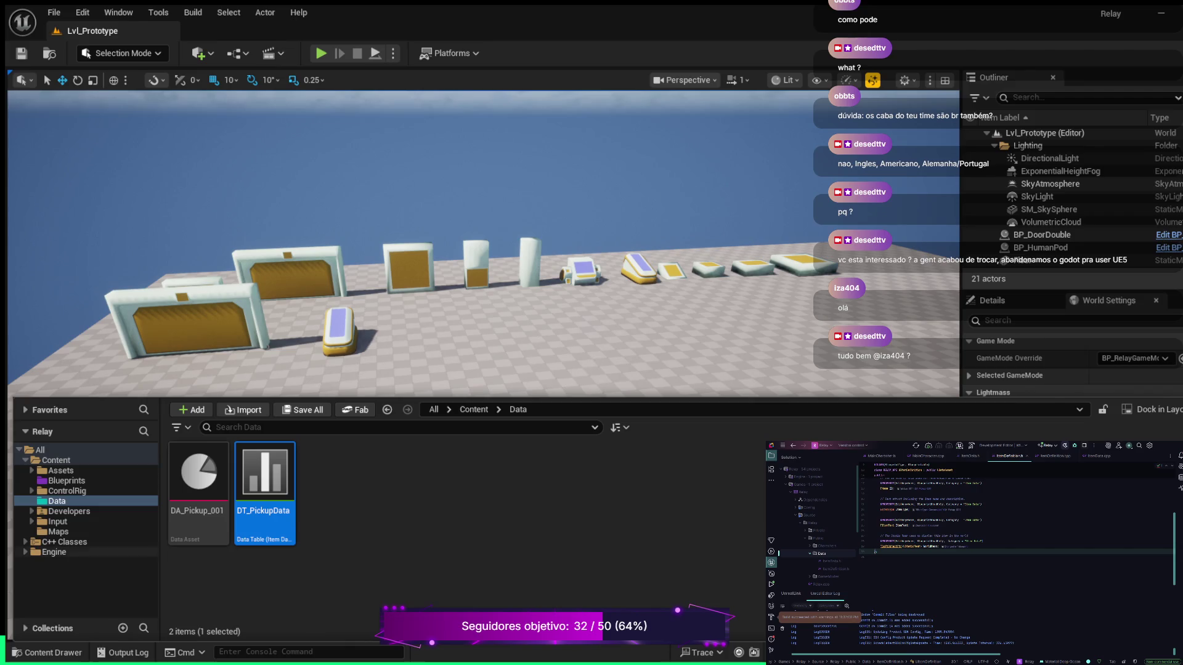
Browse the Maps, Input, Actions and ControlRig folders, then hide the content drawer.
click(58, 531)
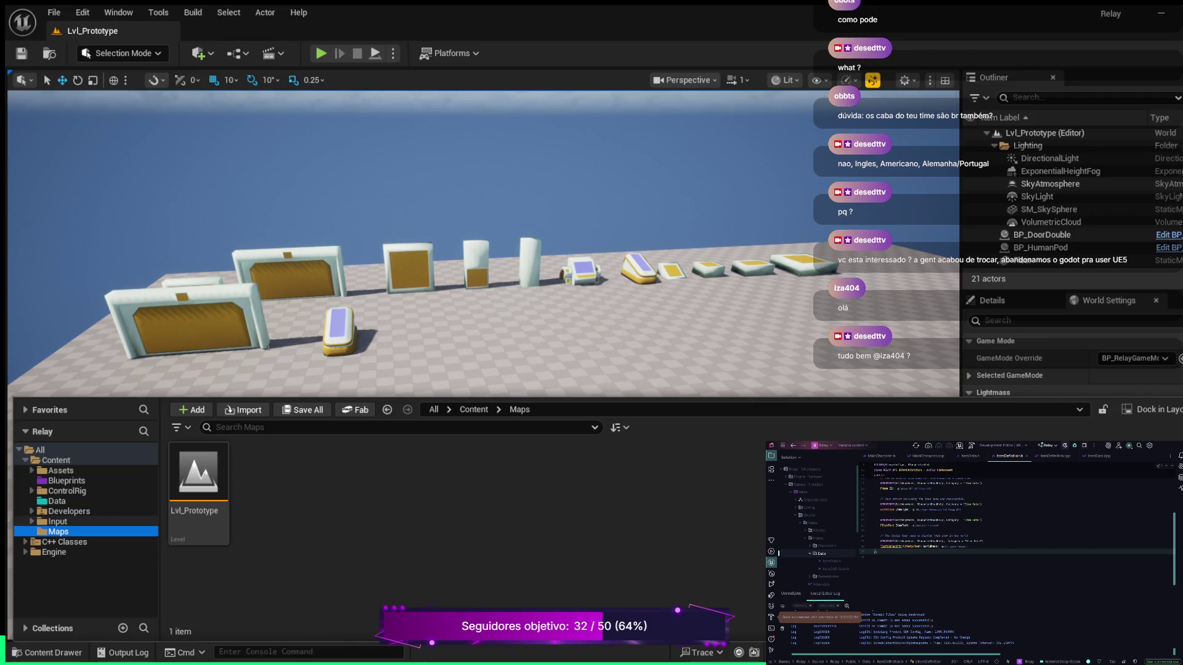
click(57, 521)
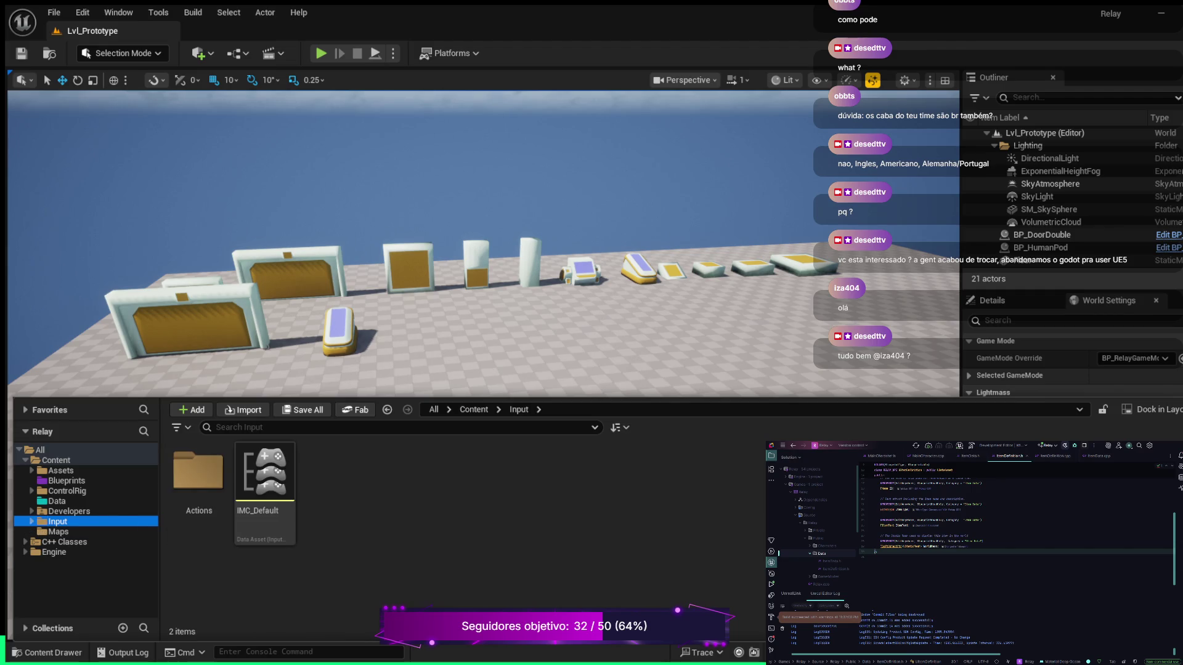
click(32, 521)
click(68, 532)
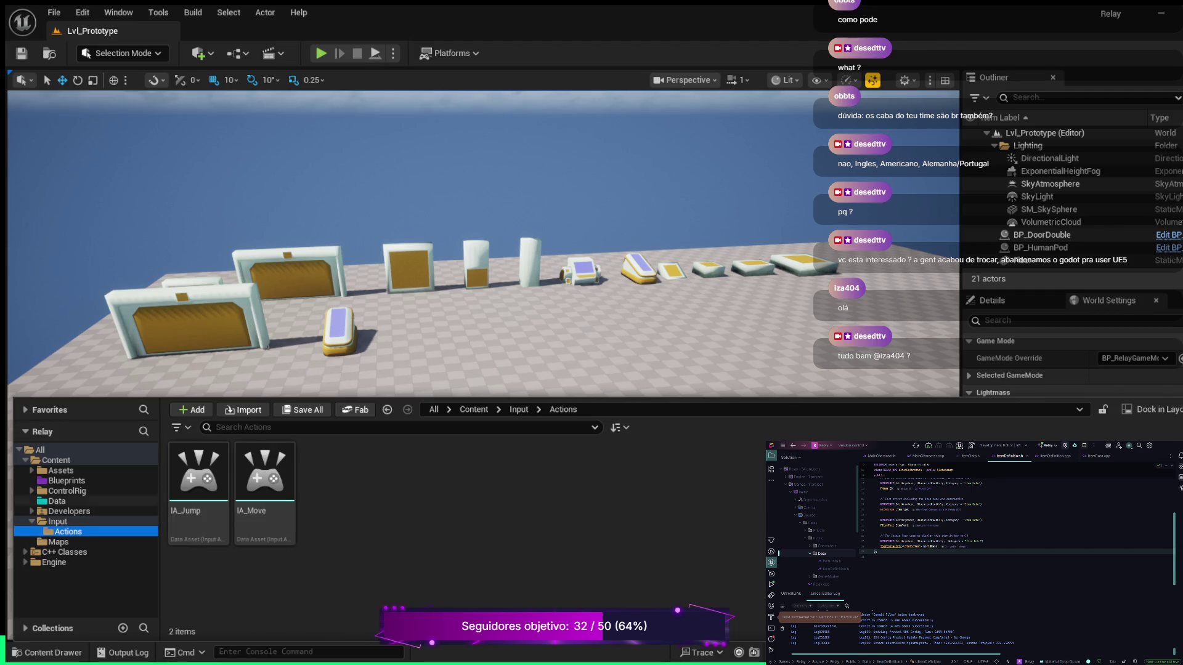
click(67, 491)
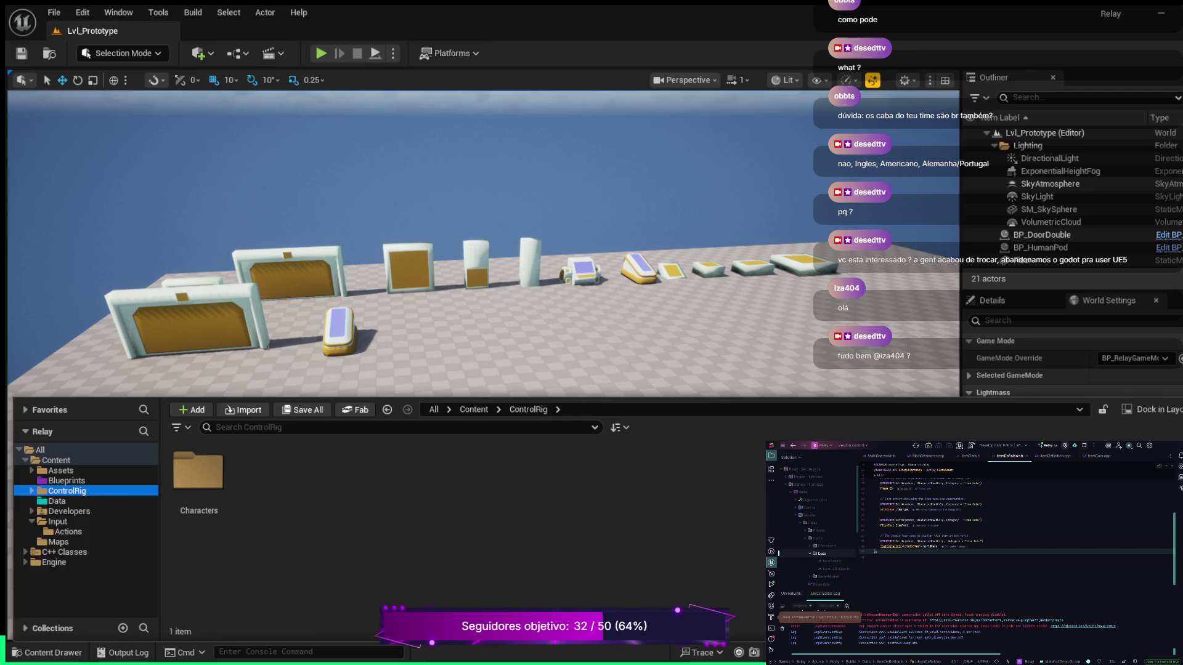
key(ctrl+space)
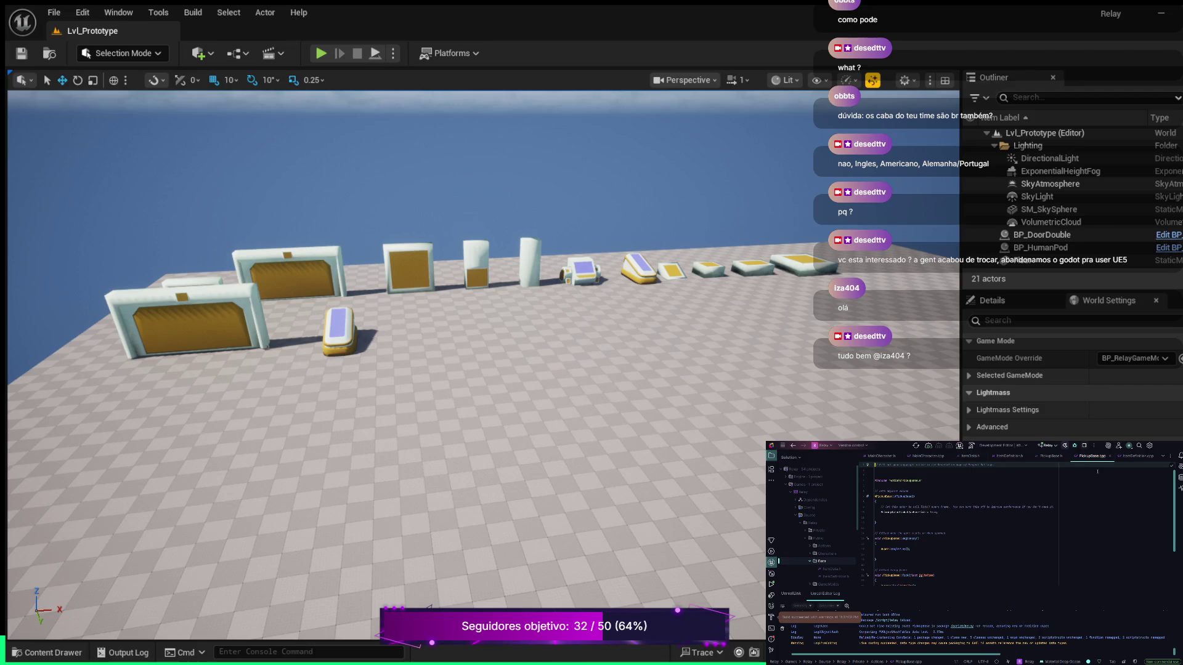
Close the ItemDefinition, ItemData and MainCharacter files, leaving only the PickupBase files open.
click(1026, 456)
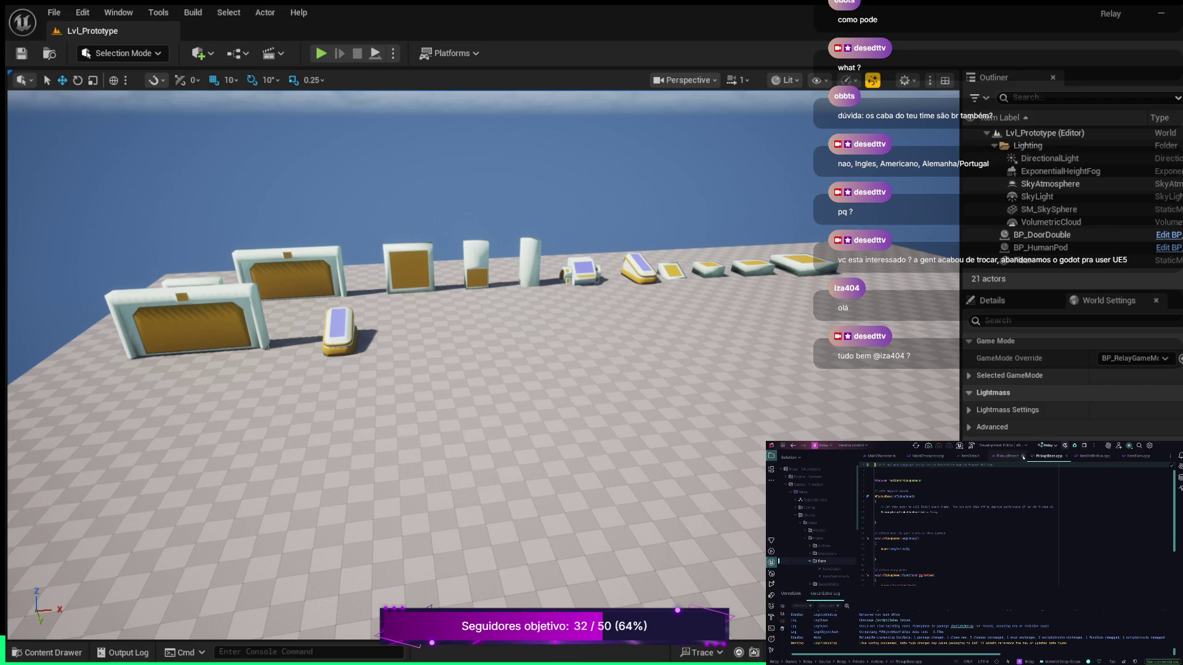
click(985, 456)
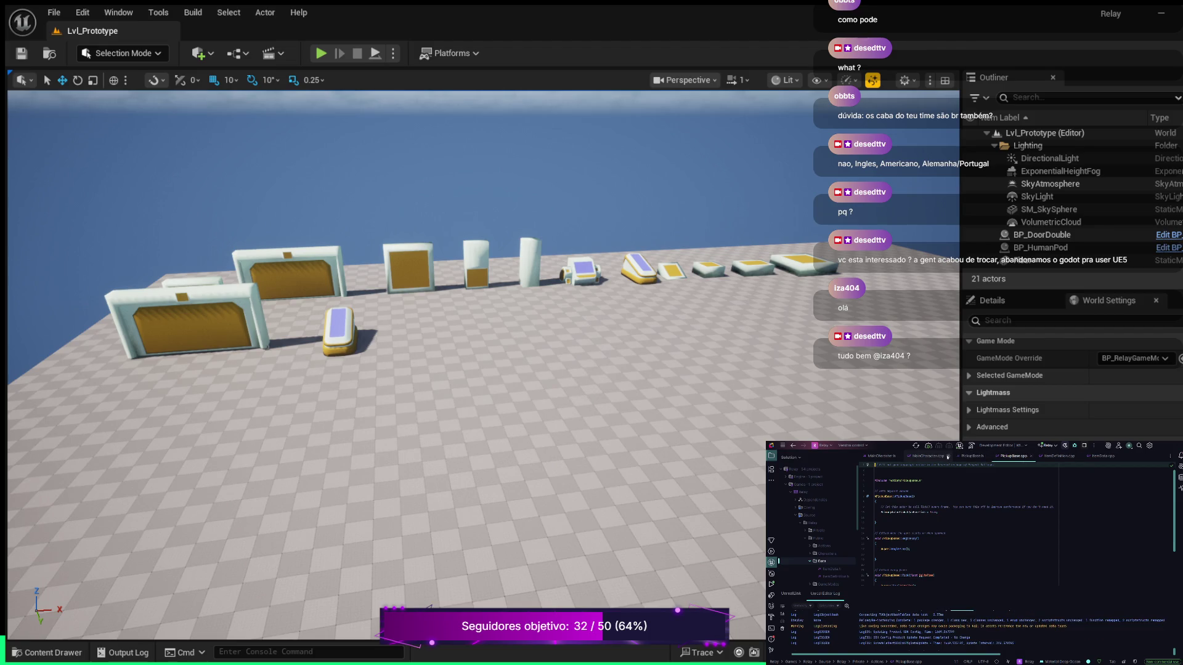
click(902, 456)
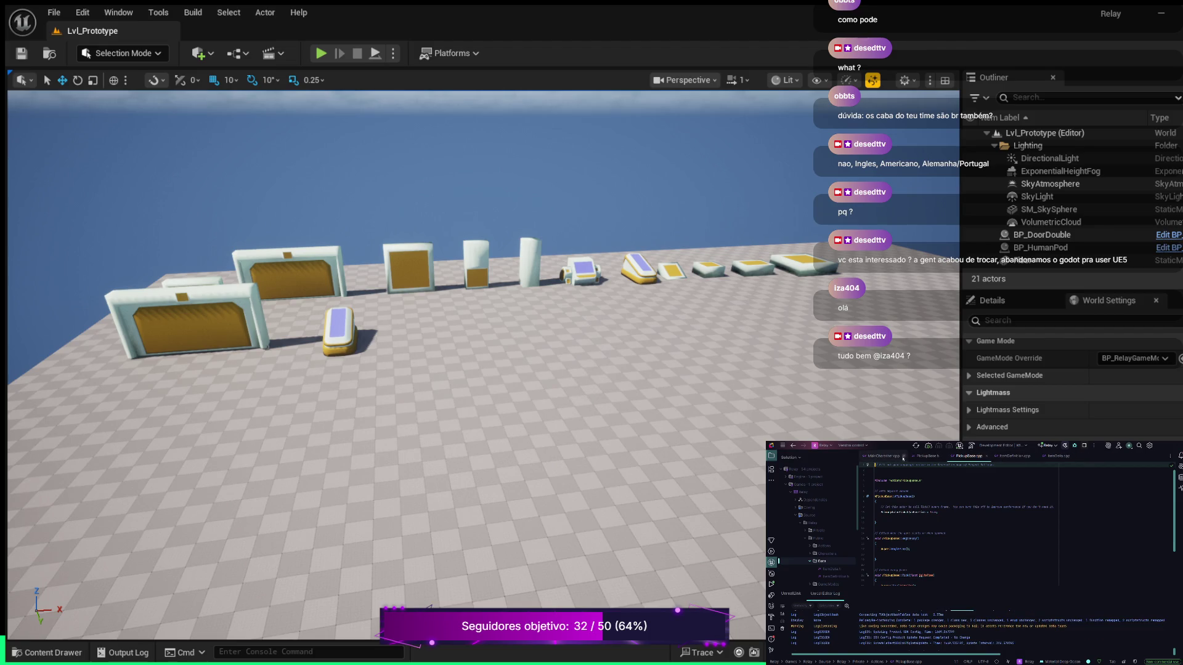
click(903, 456)
click(977, 458)
click(977, 458)
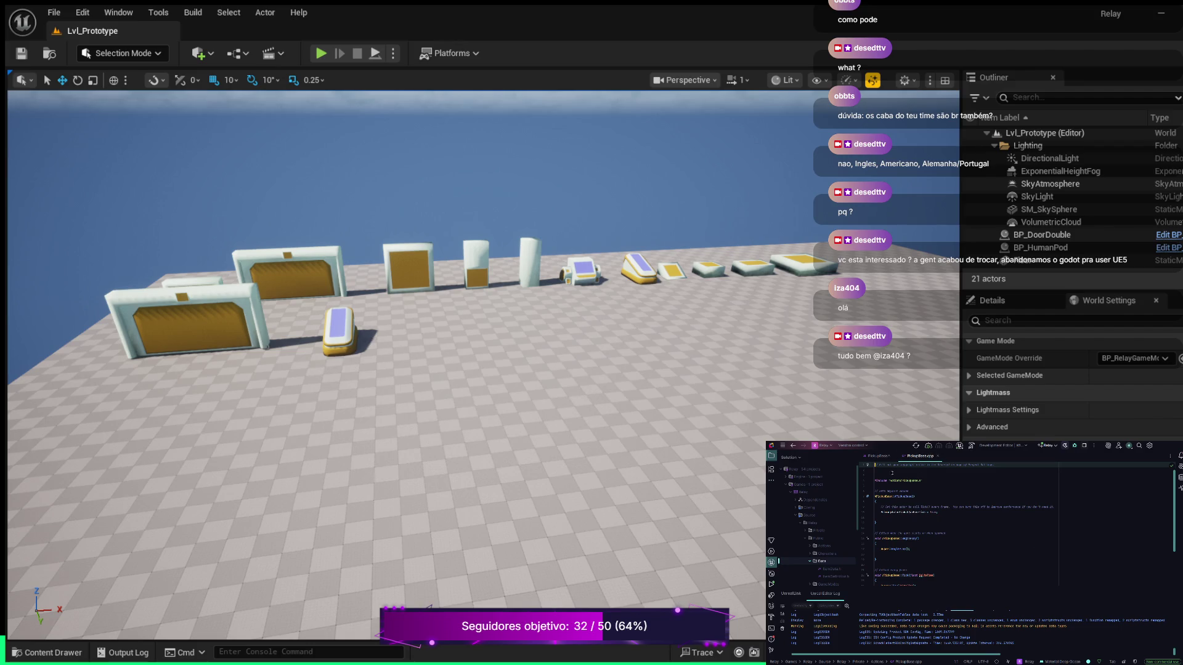
Switch to PickupBase.h and bring its #include lines into view.
key(alt+o)
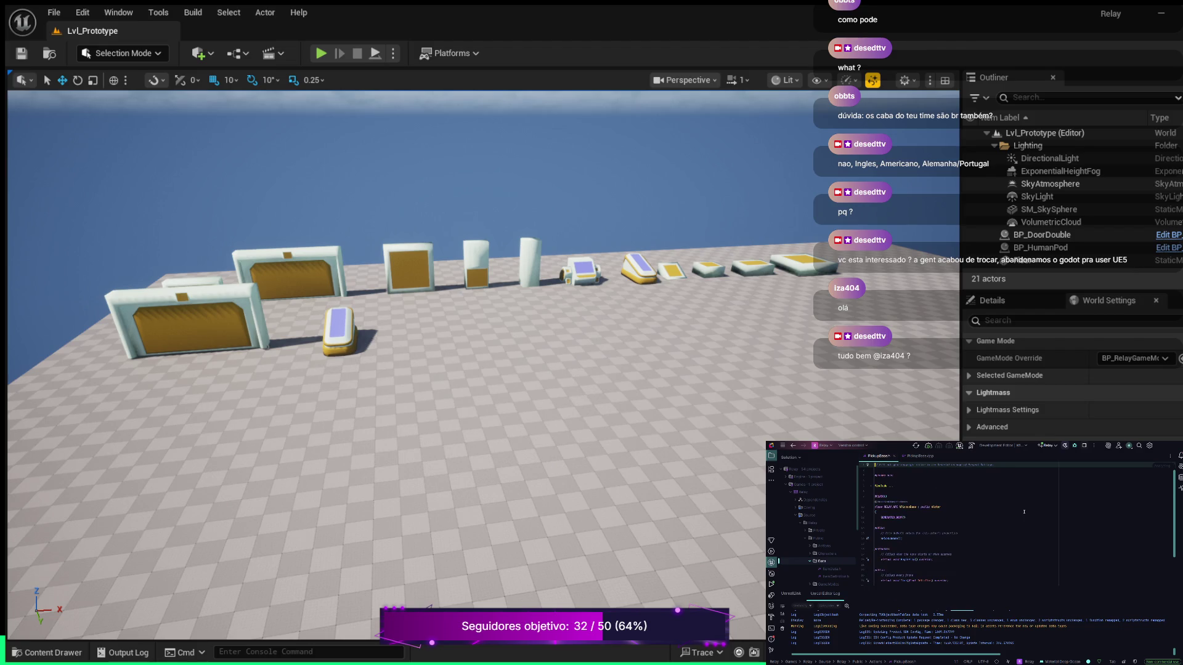
scroll(986, 508, down, 1)
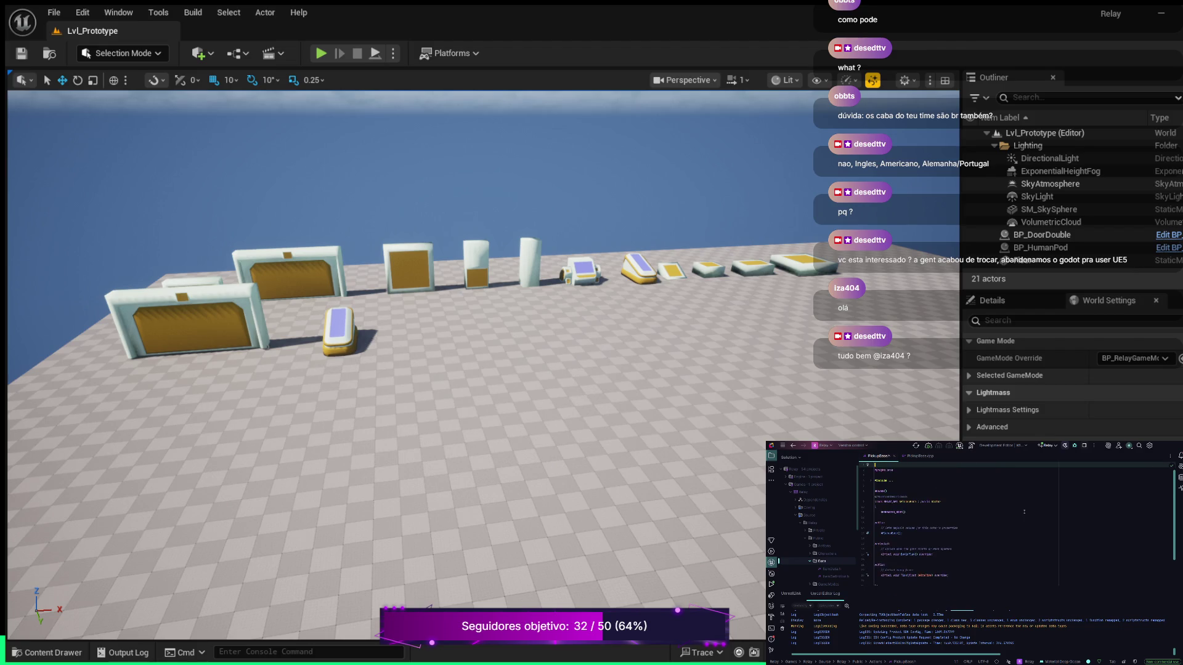
scroll(873, 475, up, 1)
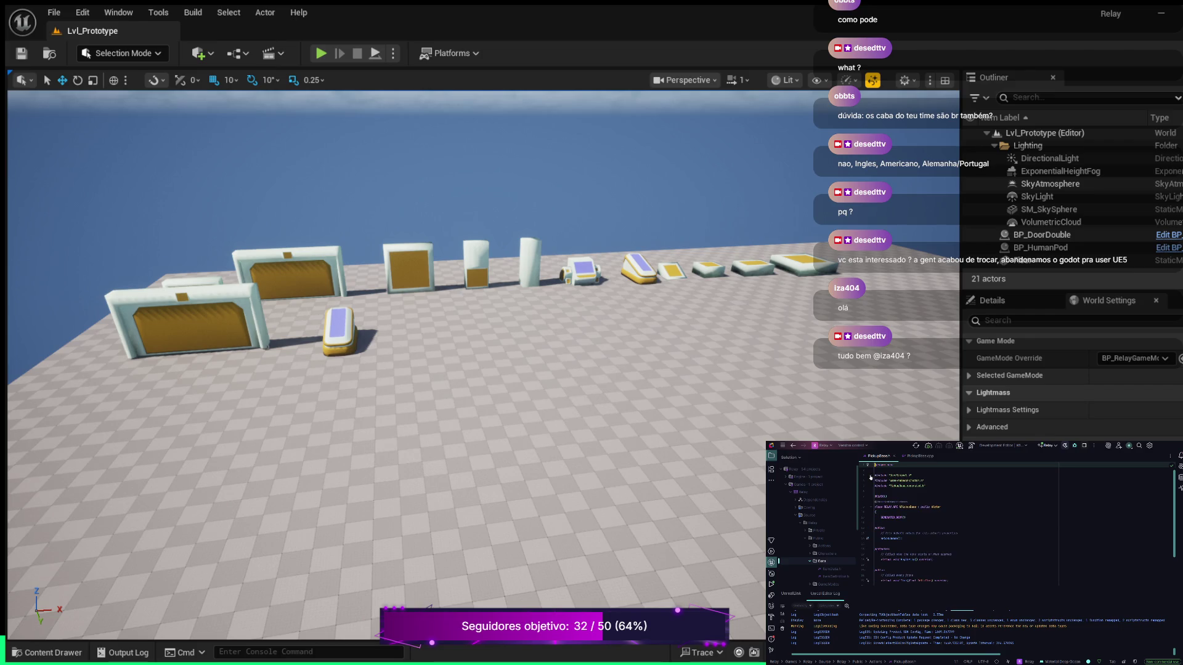
Insert a Components/… #include below the second include, then start another blank line.
click(941, 479)
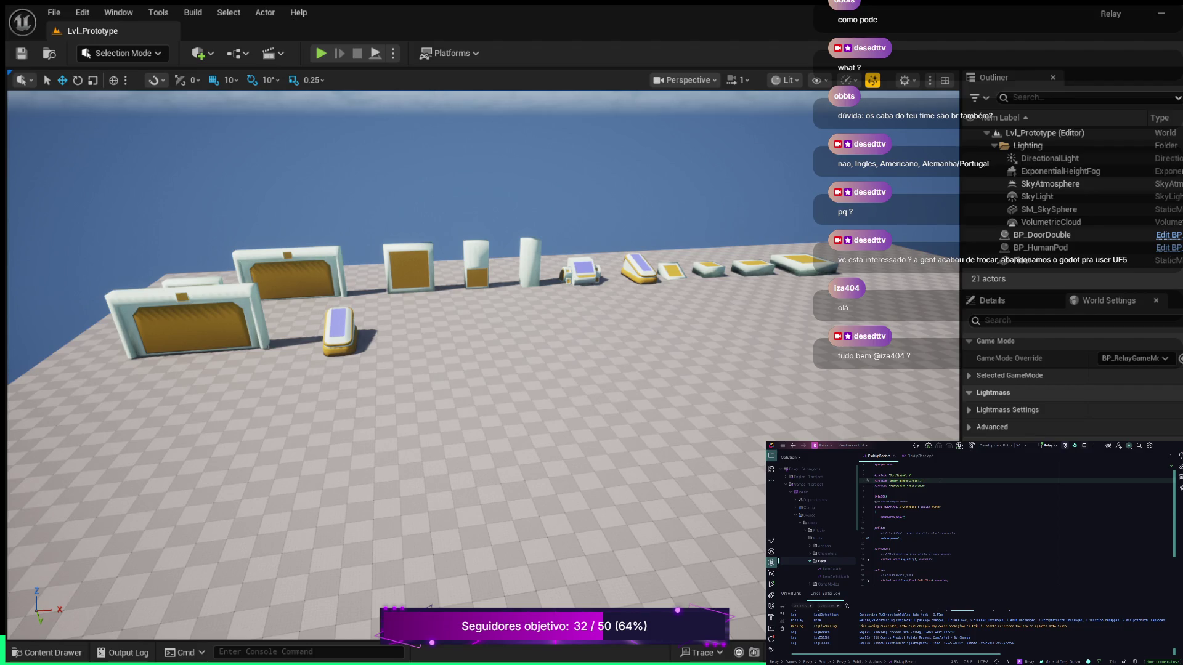
key(Return)
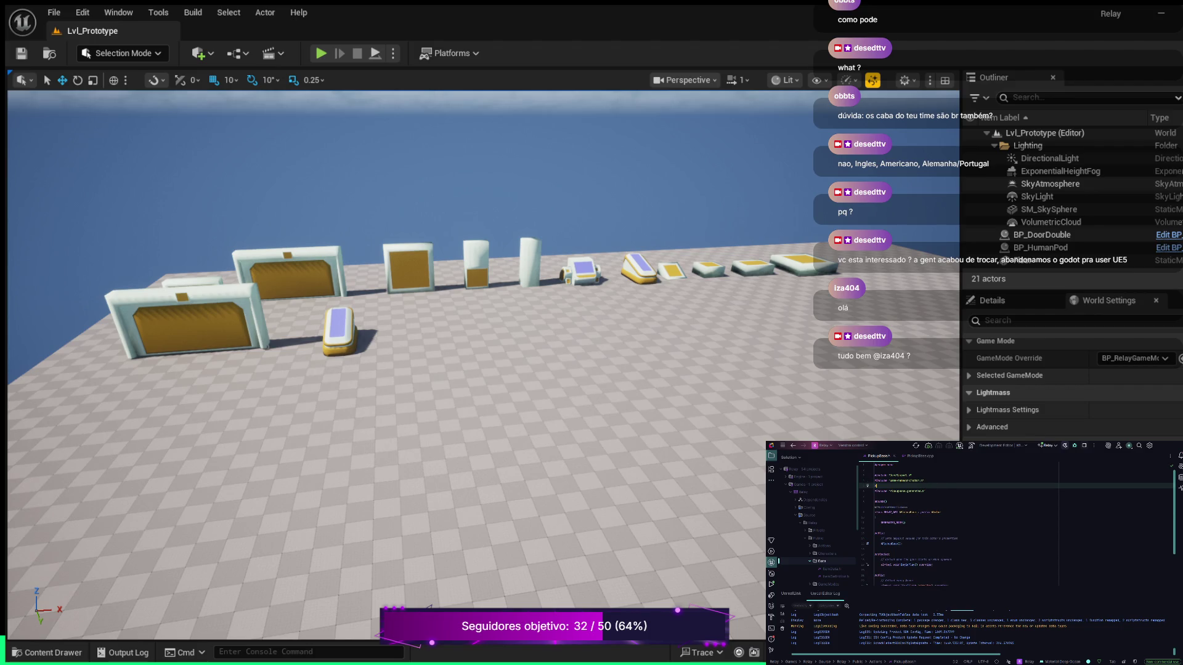
text(ude )
text(onents)
key(Return)
click(925, 491)
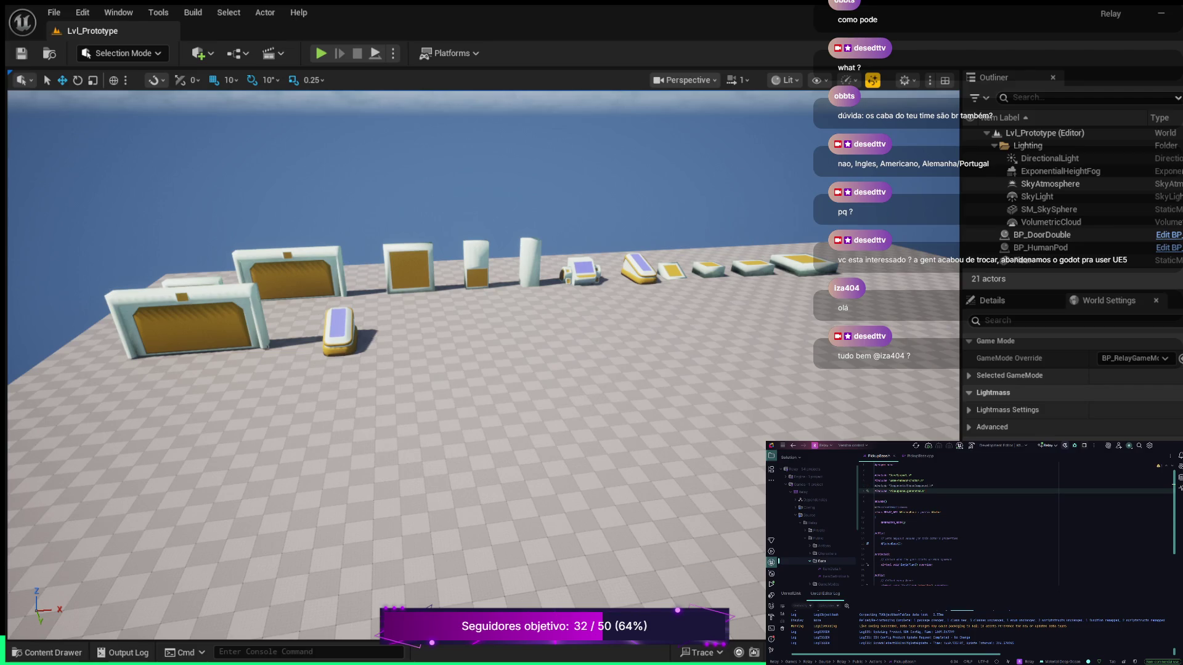
click(933, 486)
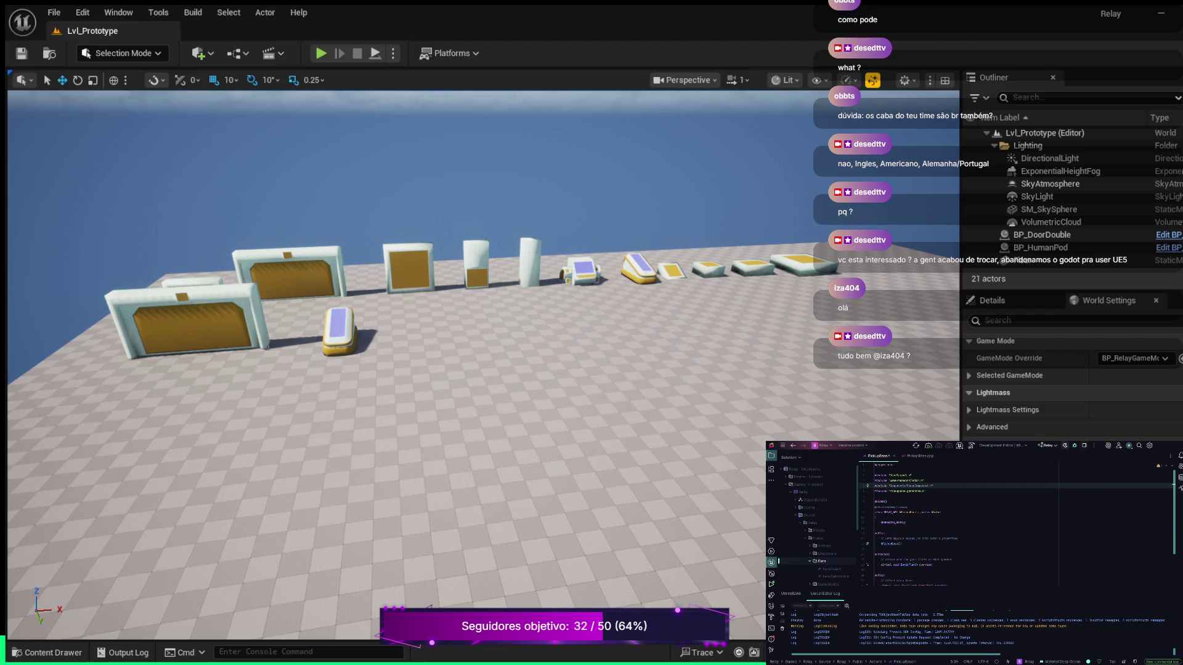
key(Return)
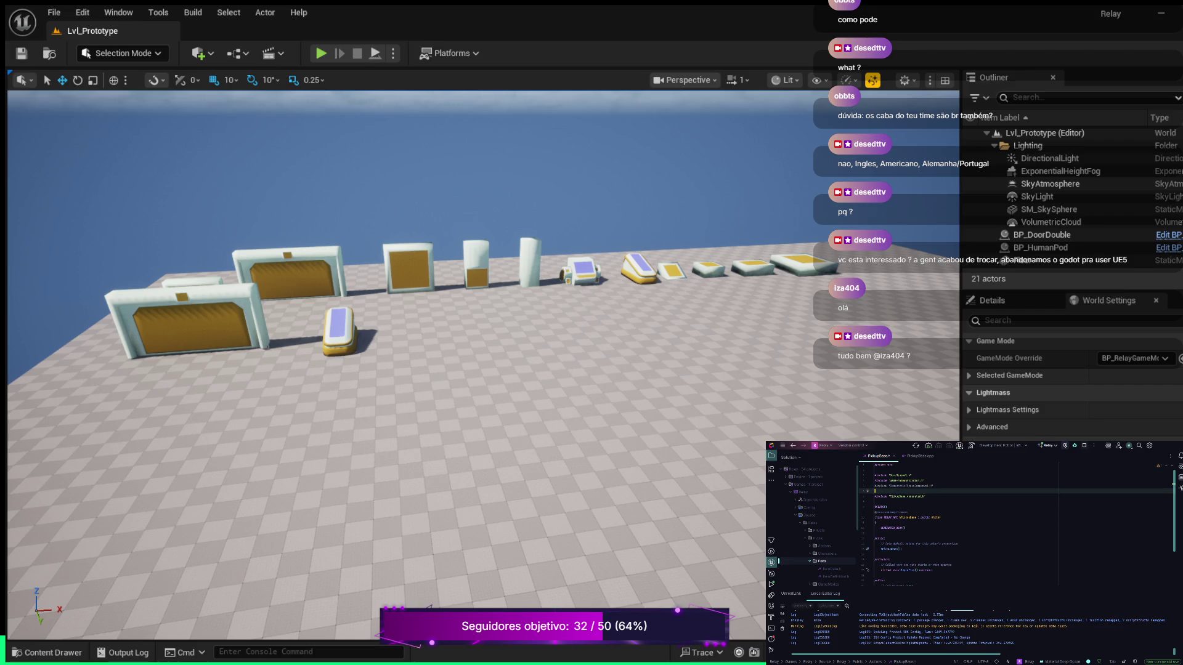
key(Escape)
Select the partial header path on the newest include line.
double_click(901, 491)
Complete the partial include path in PickupBase.h with the autocompleted Interface.h header.
key(BackSpace)
key(Return)
click(875, 496)
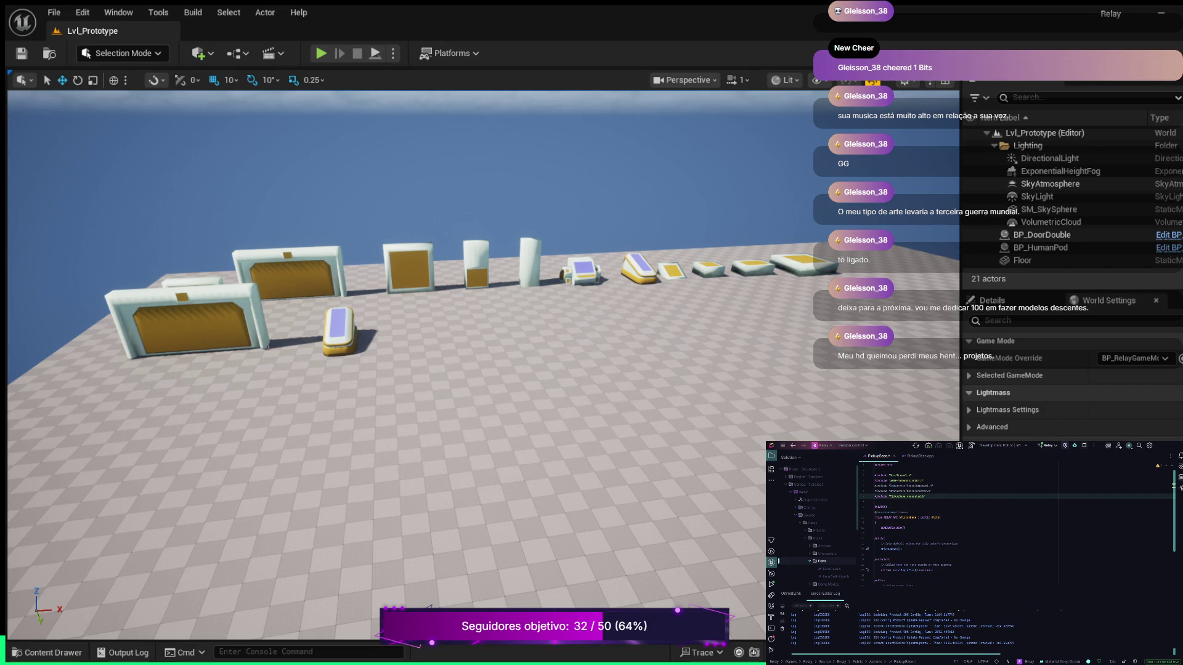
Place the caret on the UCLASS macro line in PickupBase.h.
click(914, 503)
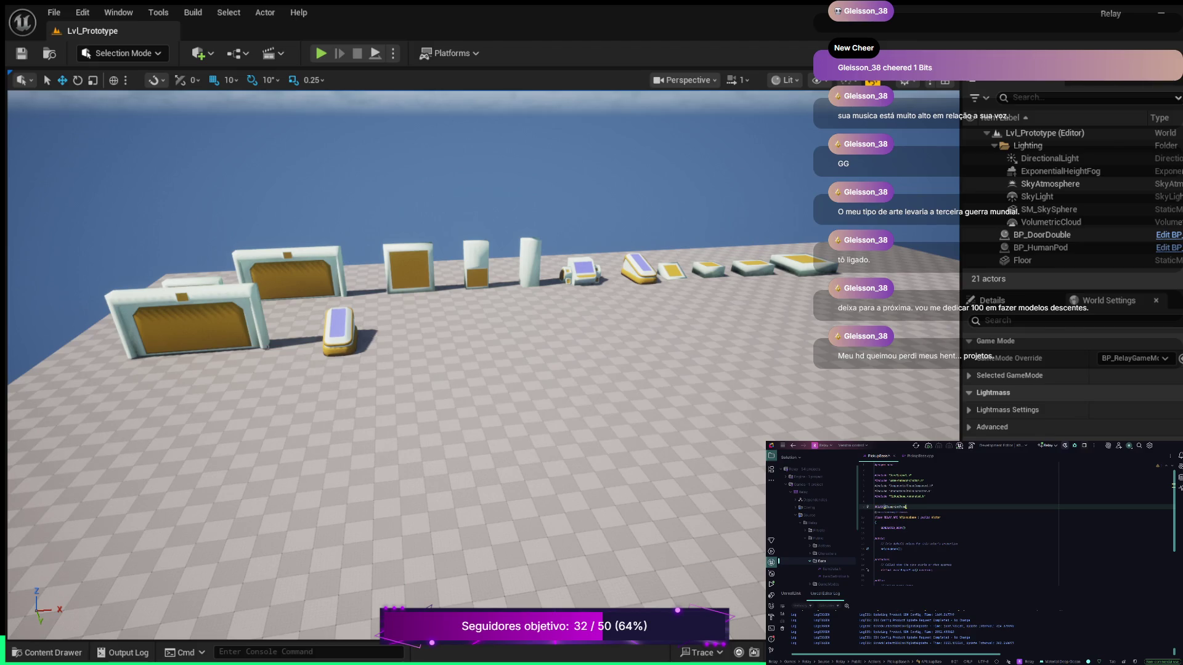
Add the BlueprintType specifier inside the pickup class's UCLASS() macro.
text(,B)
key(Return)
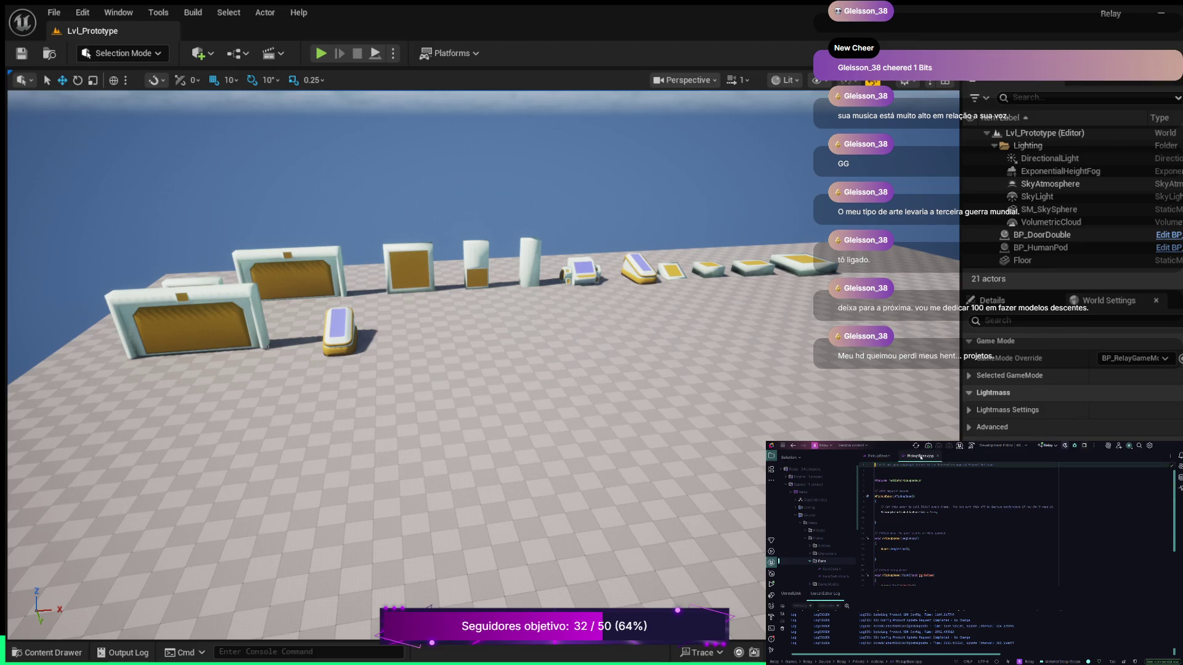
Delete the leftover comment lines, including 'Sets default values', from PickupBase.cpp.
scroll(954, 544, up, 3)
scroll(961, 524, down, 2)
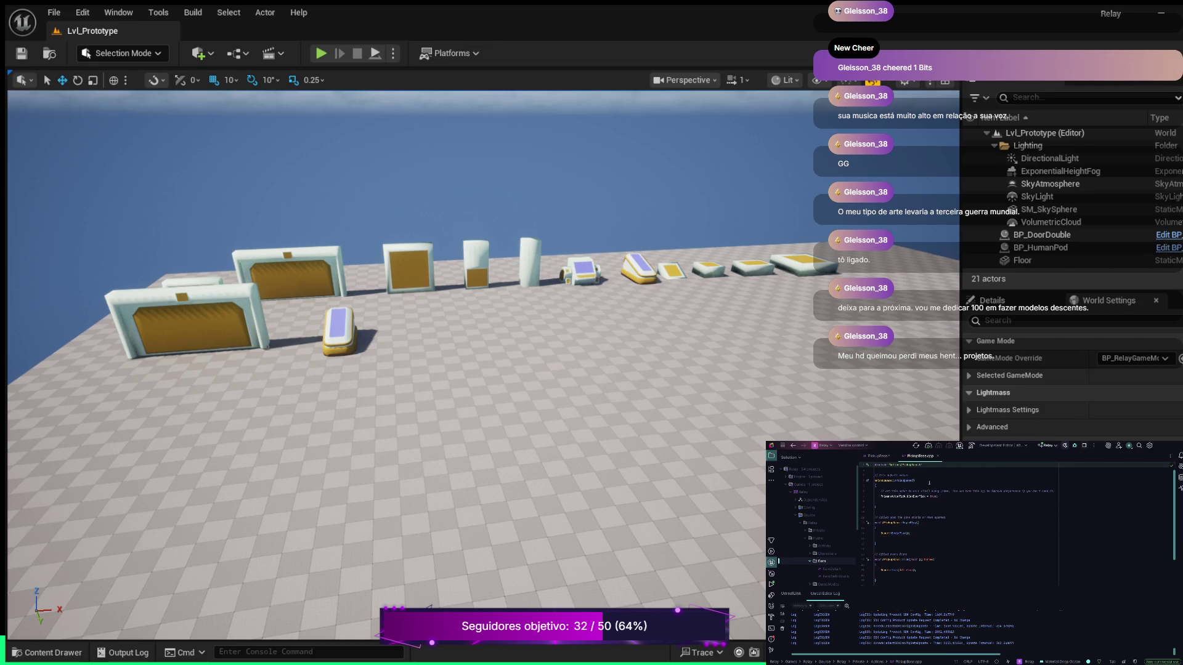
click(868, 475)
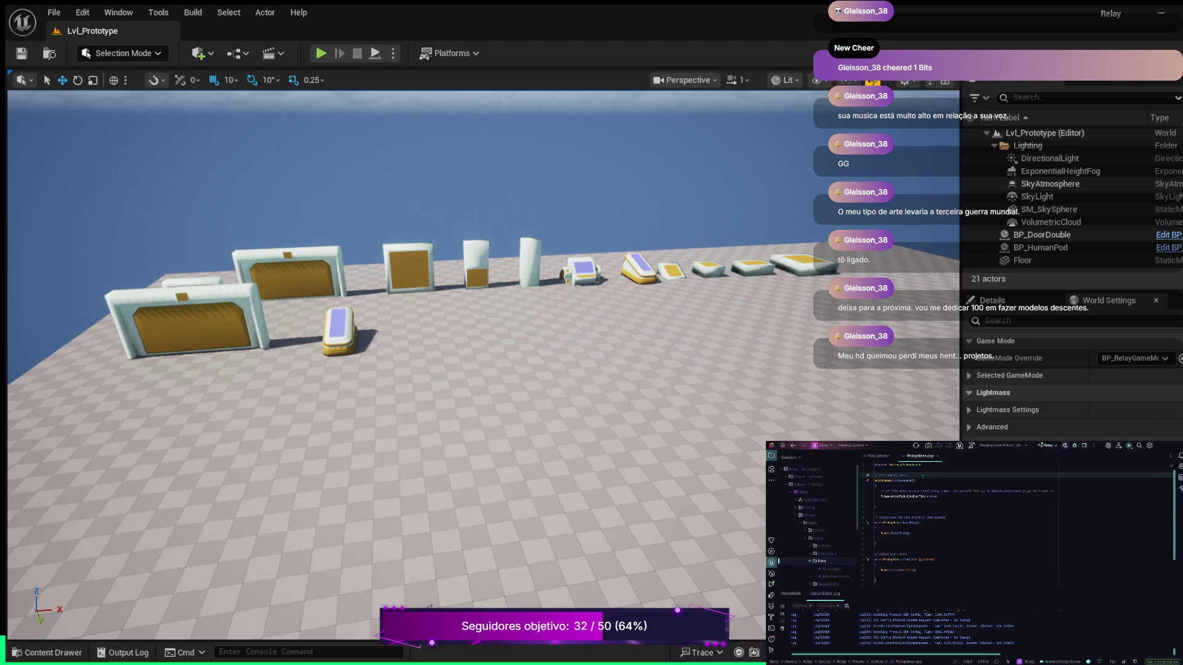
key(ctrl+x)
key(Up)
key(Up)
key(Up)
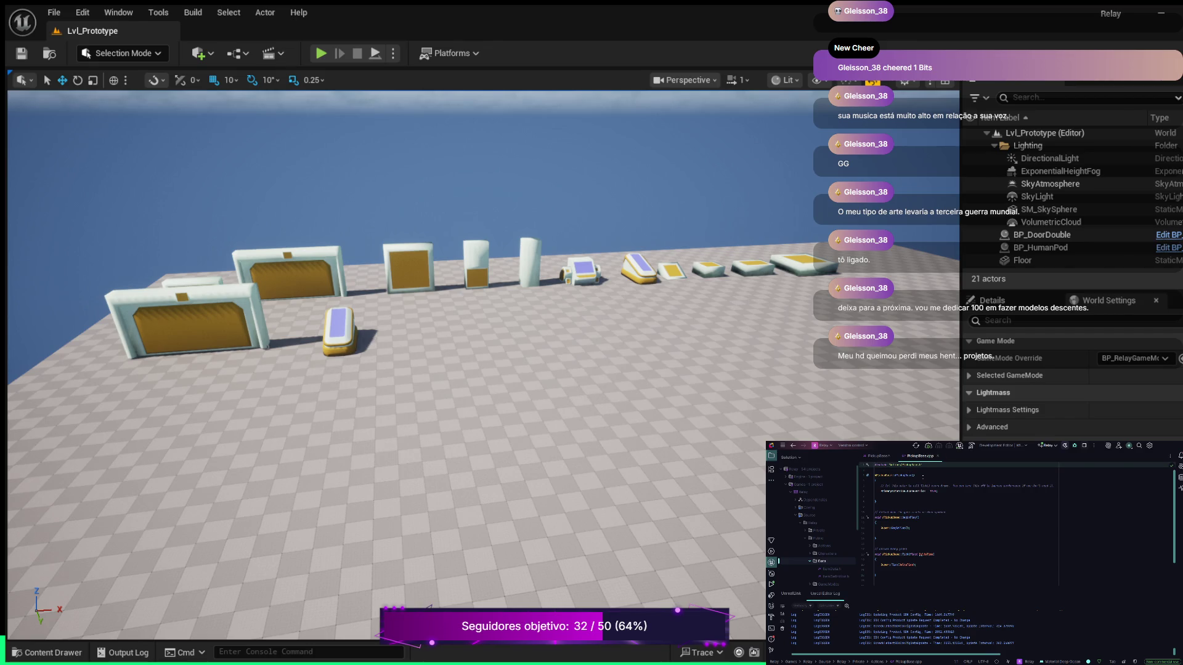
key(Down)
click(961, 486)
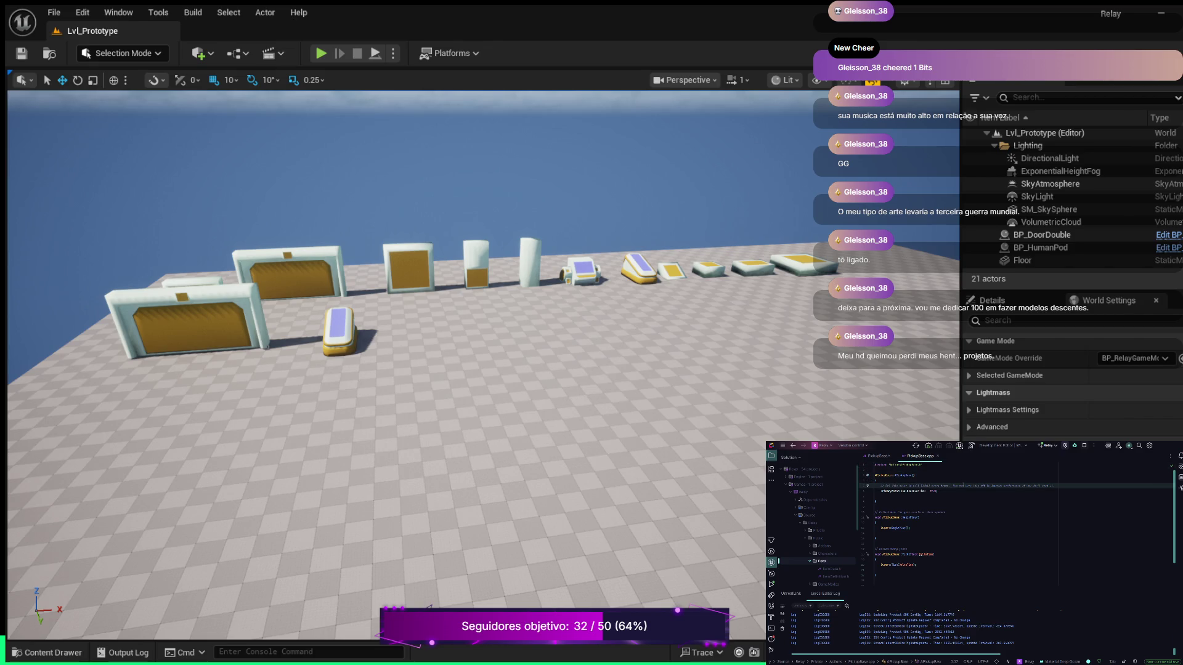
key(ctrl+x)
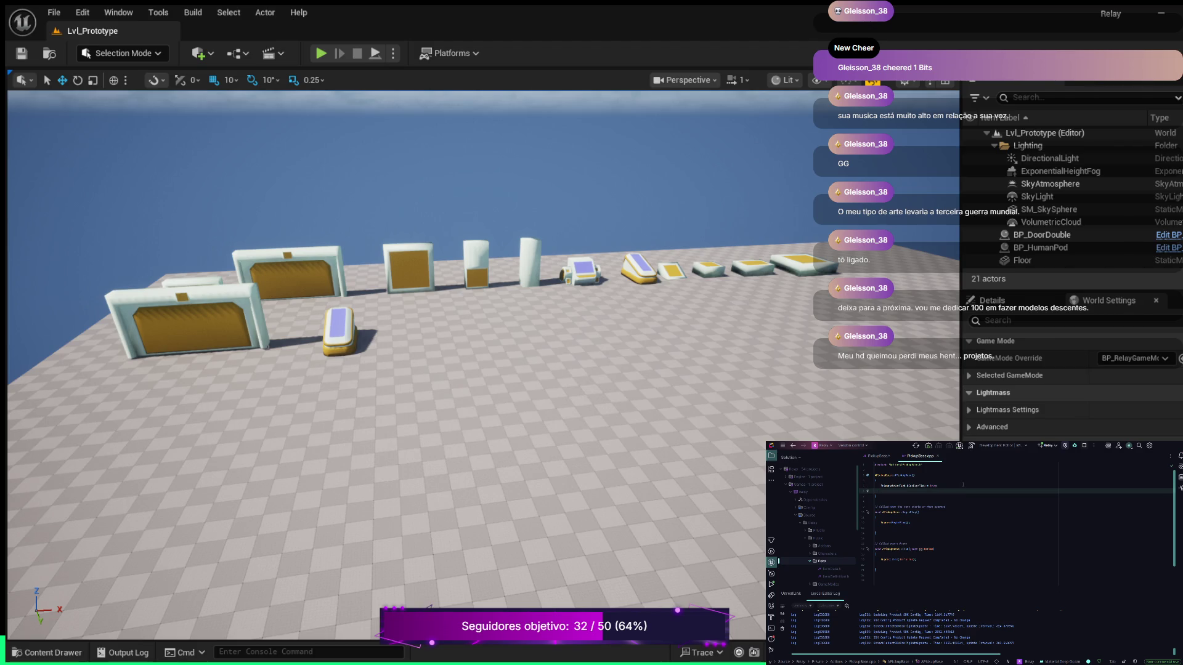
click(963, 486)
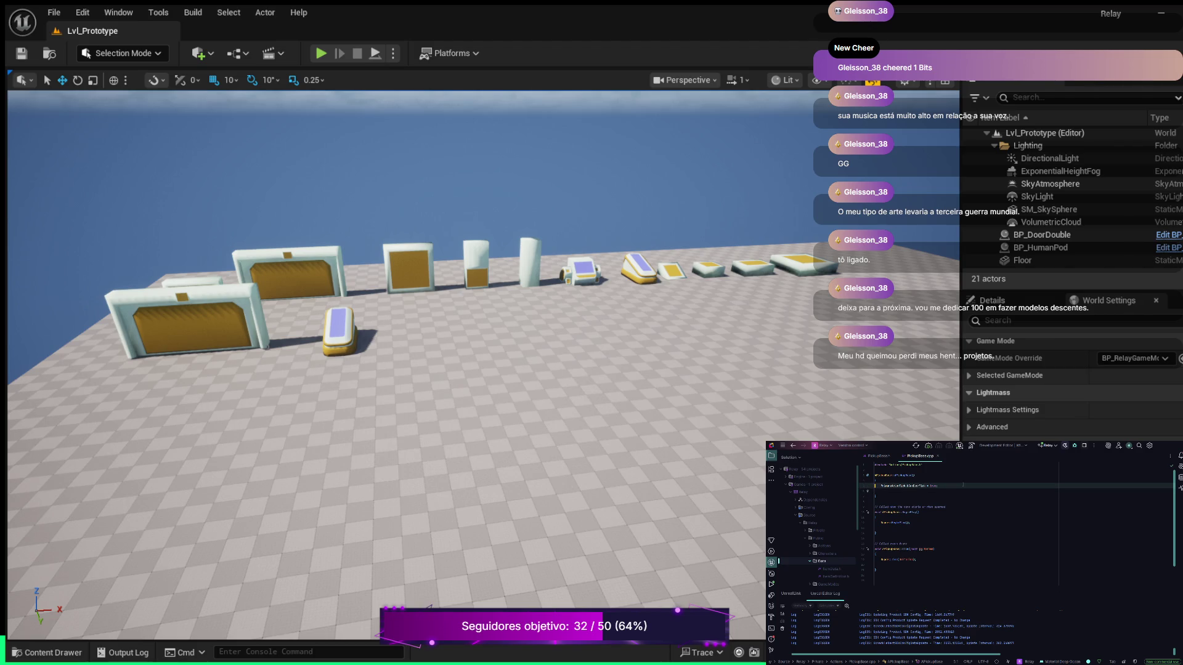
Add #include "ItemDefinition.h" on a new line below the first include.
key(Up)
key(Up)
key(Up)
key(Down)
key(Up)
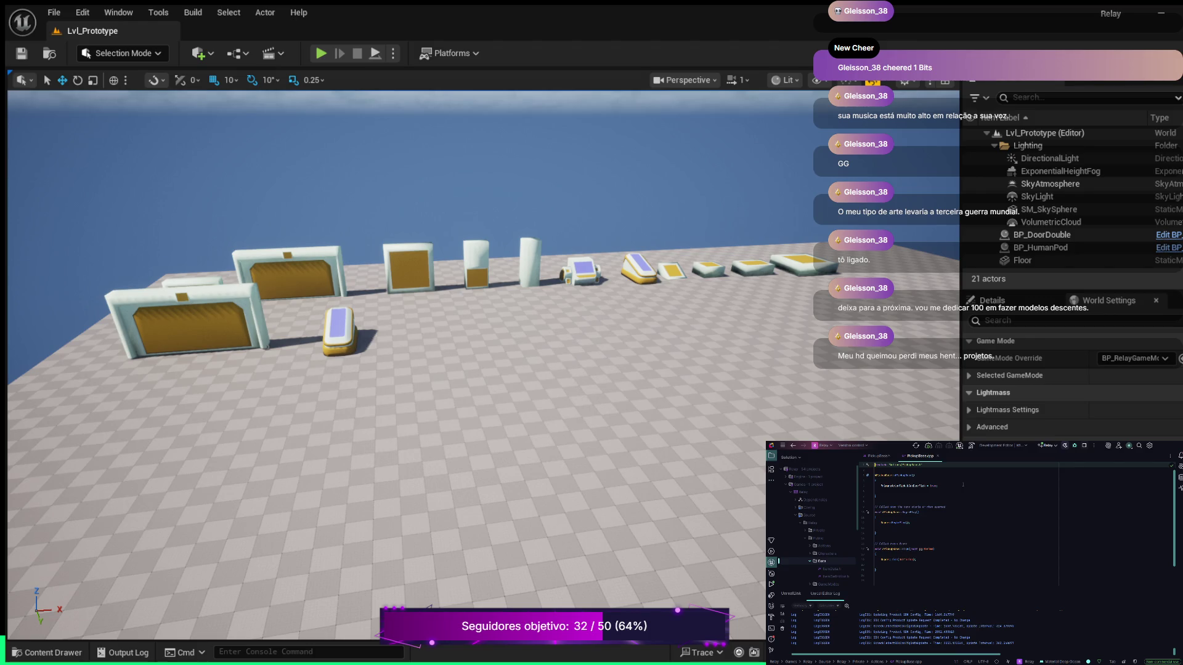
key(Return)
key(Up)
key(Up)
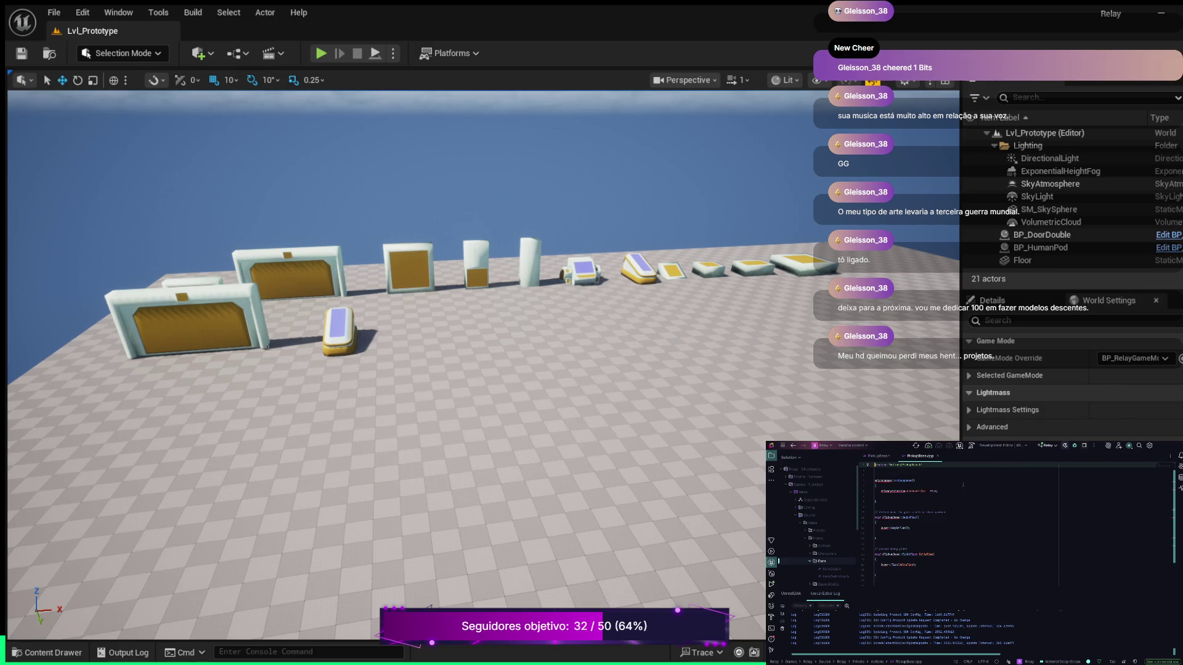
key(Down)
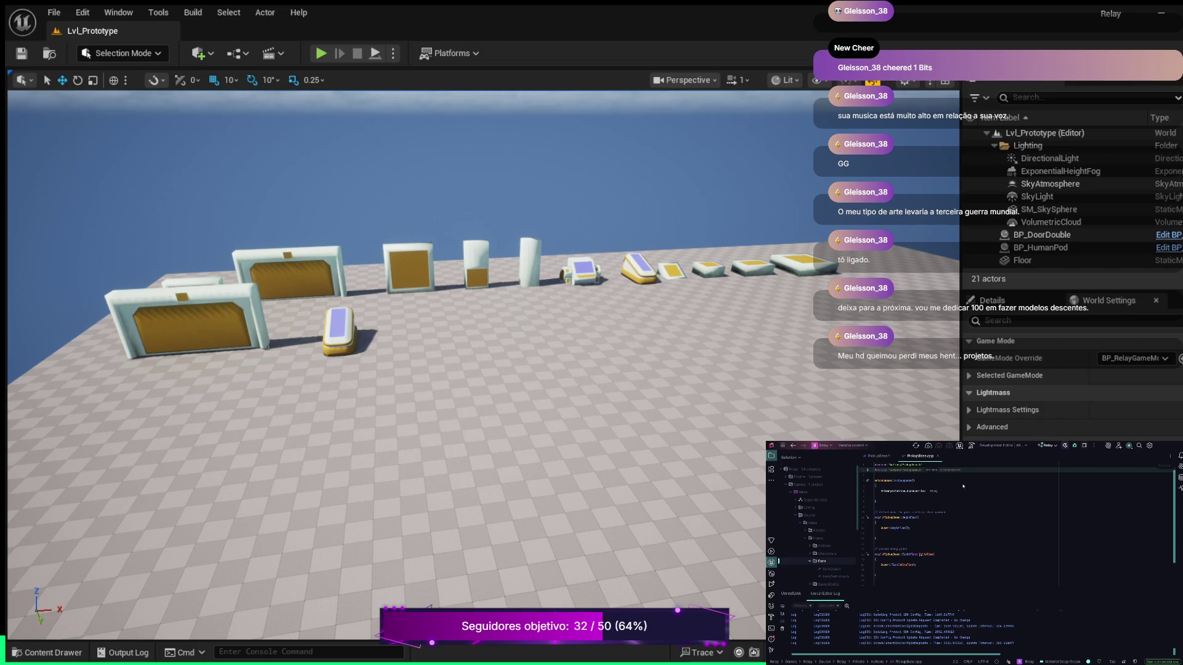
key(Escape)
text(ItemDefinition.h)
key(Return)
key(ctrl+v)
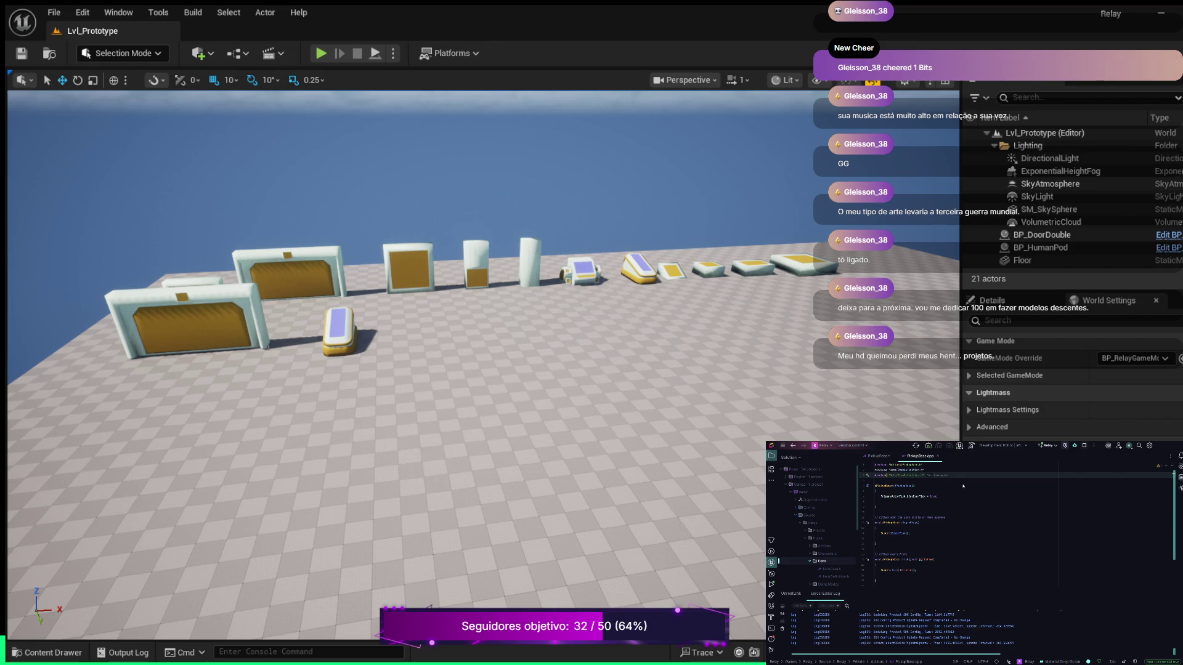
key(Escape)
key(Down)
key(Down)
key(Down)
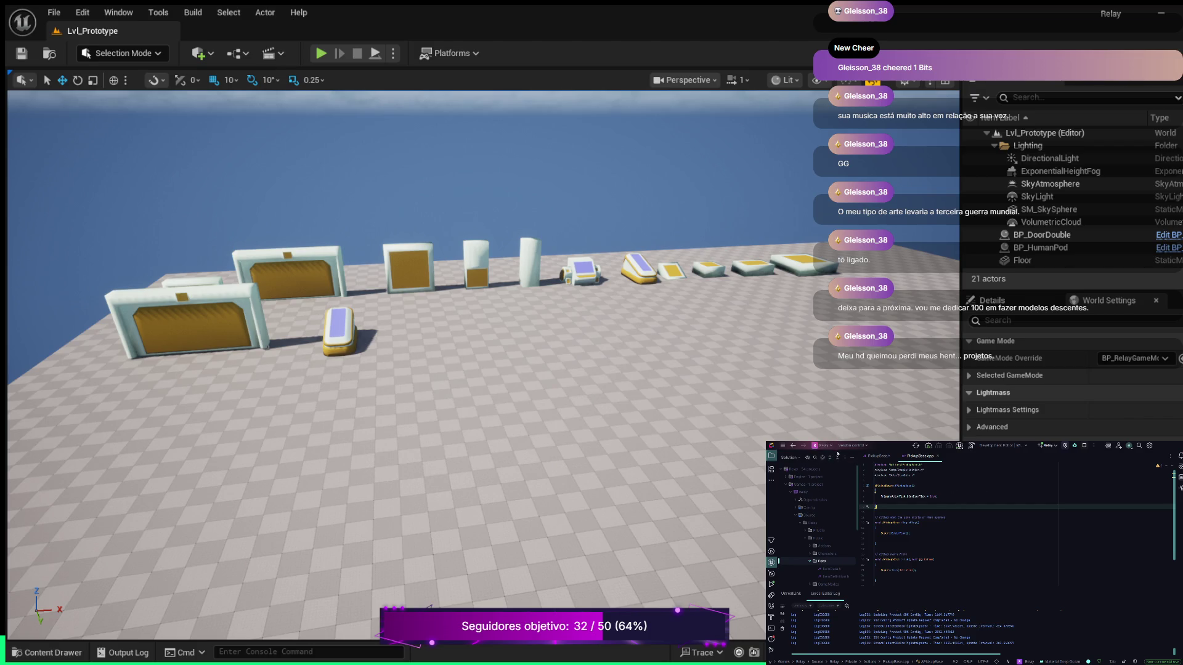
In PickupBase.h, delete the boilerplate comment above the Tick declaration.
click(881, 457)
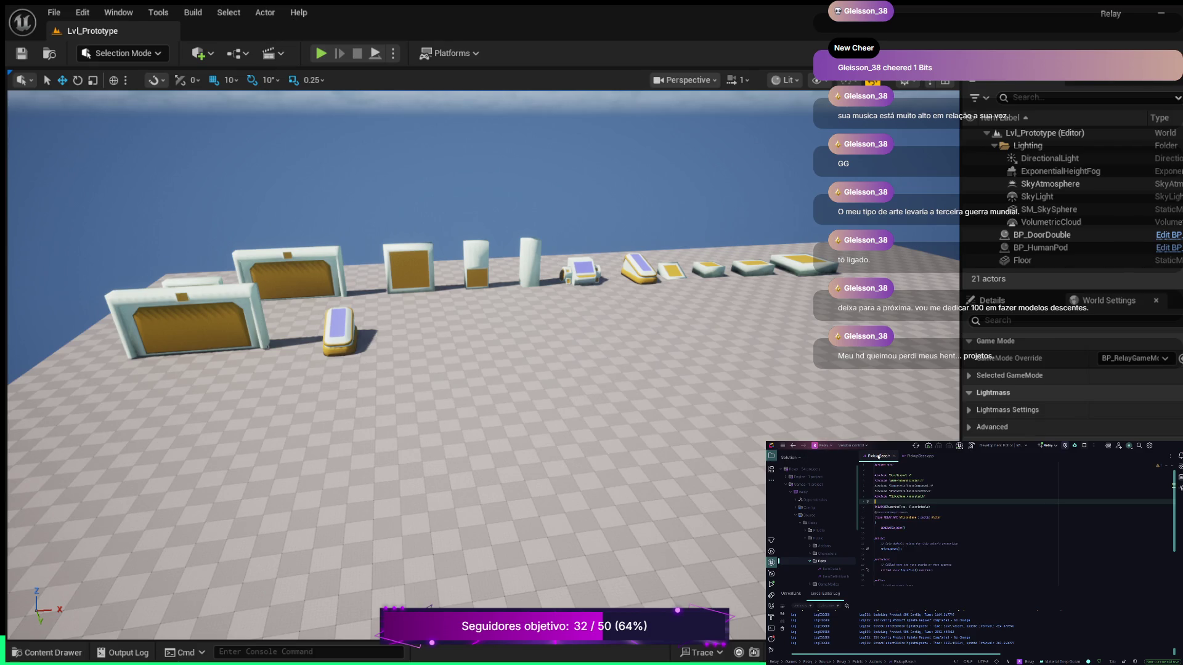
key(Down)
key(Down)
key(Down)
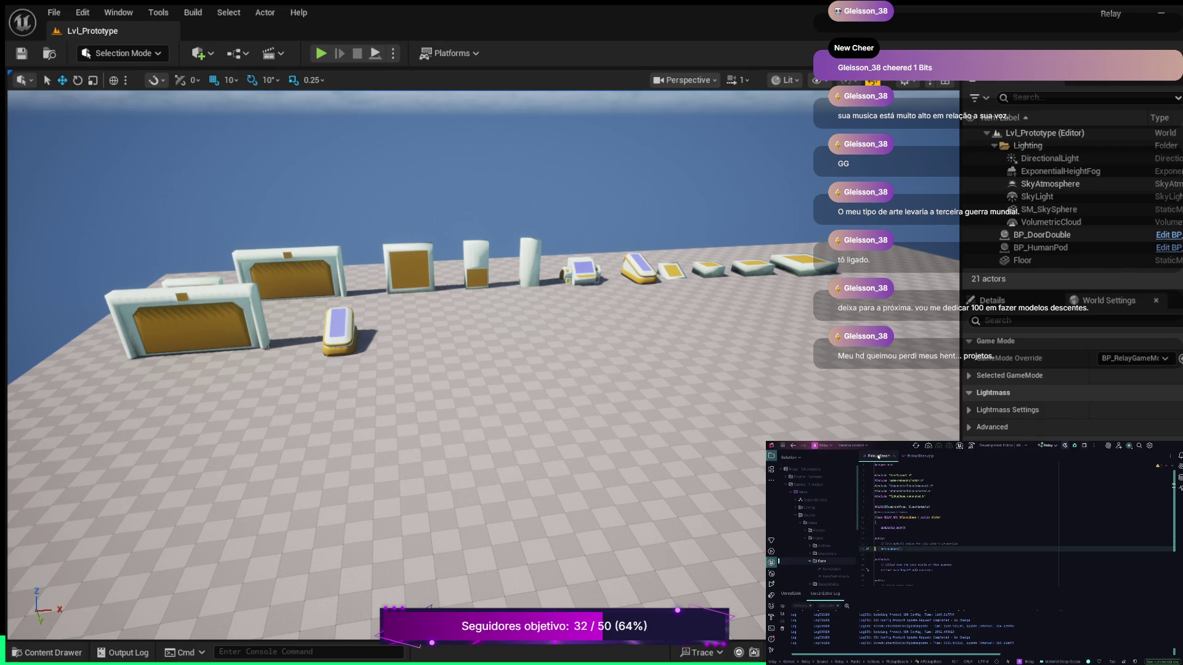
key(Down)
key(Down)
key(Down)
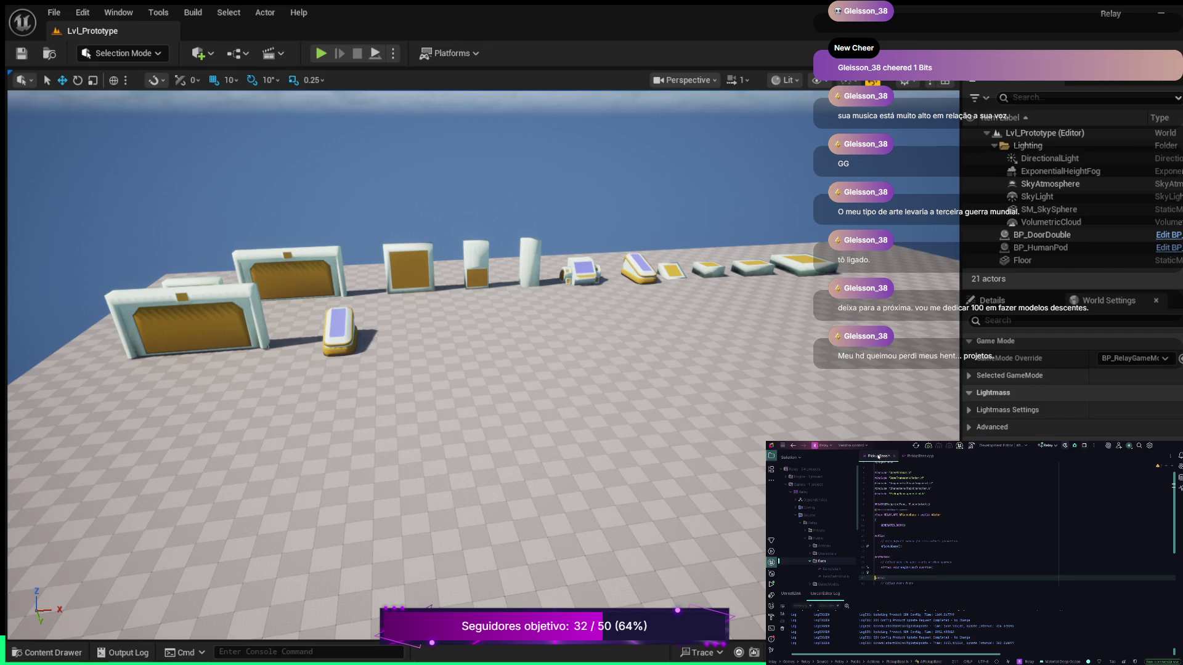
key(Down)
key(Down)
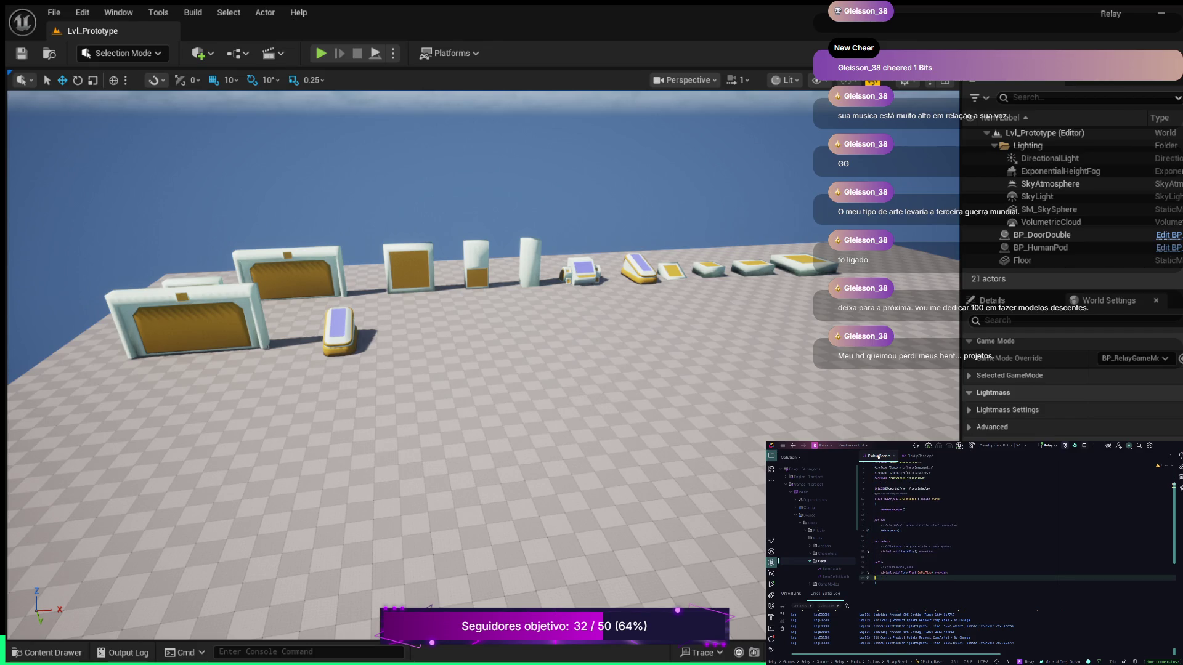
key(Down)
key(Down)
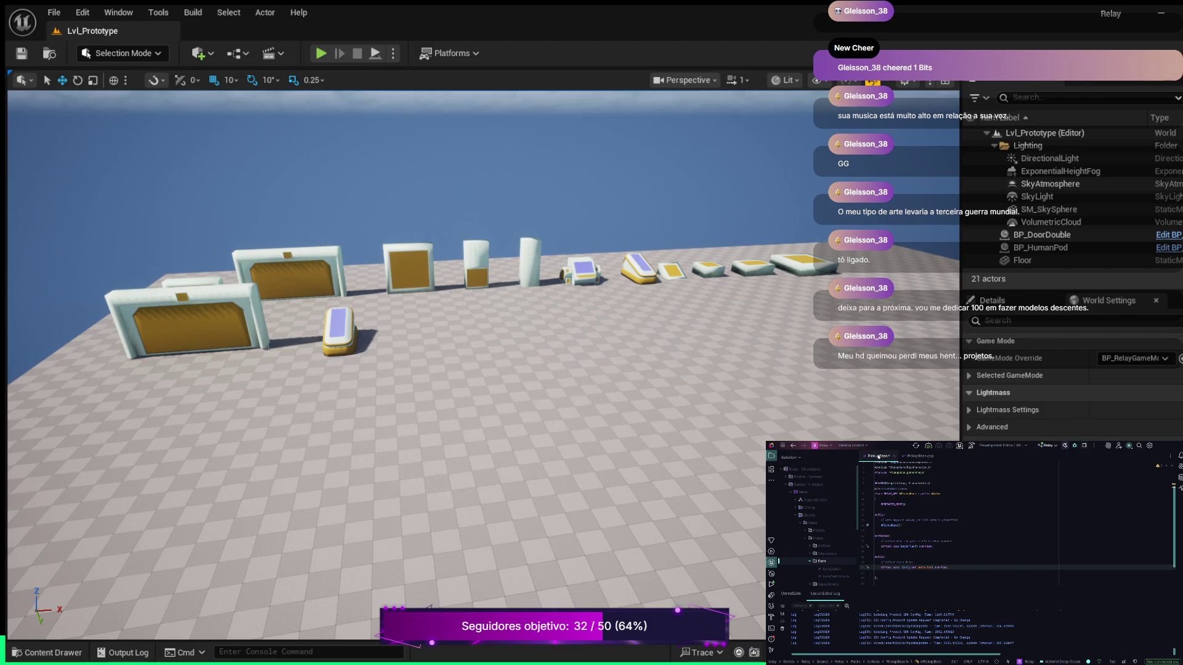
key(Right)
key(Right)
key(ctrl+shift+Right)
key(Up)
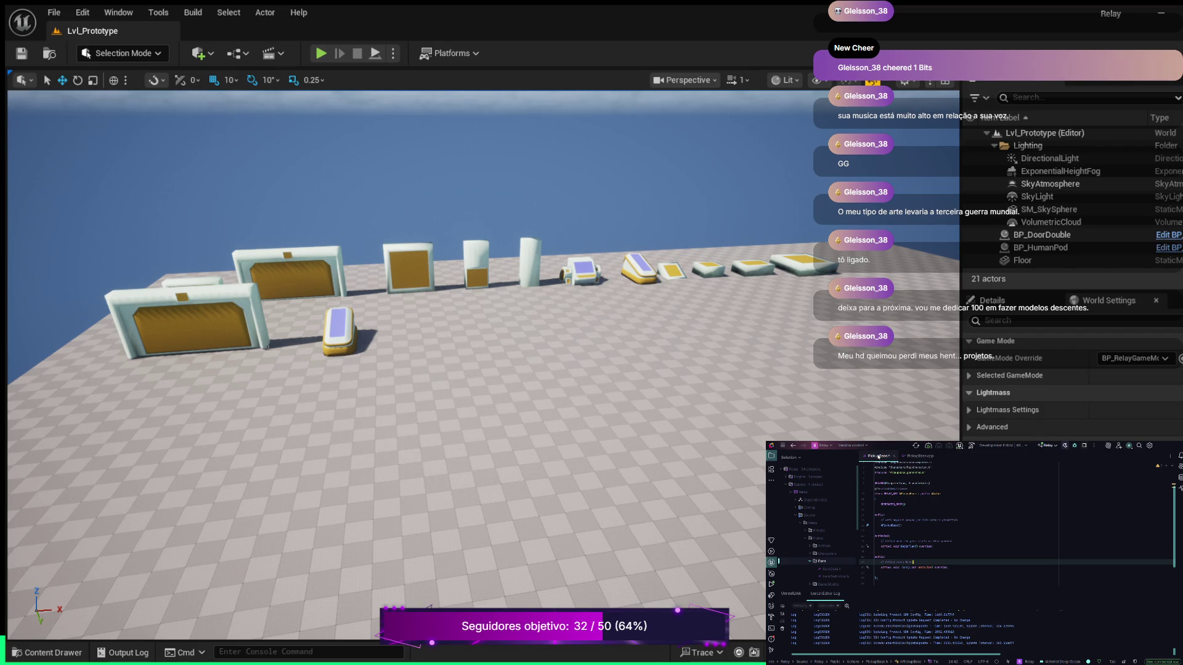
key(ctrl+x)
Declare InitializePickup below Tick and generate its definition stub in PickupBase.cpp.
key(Down)
key(Return)
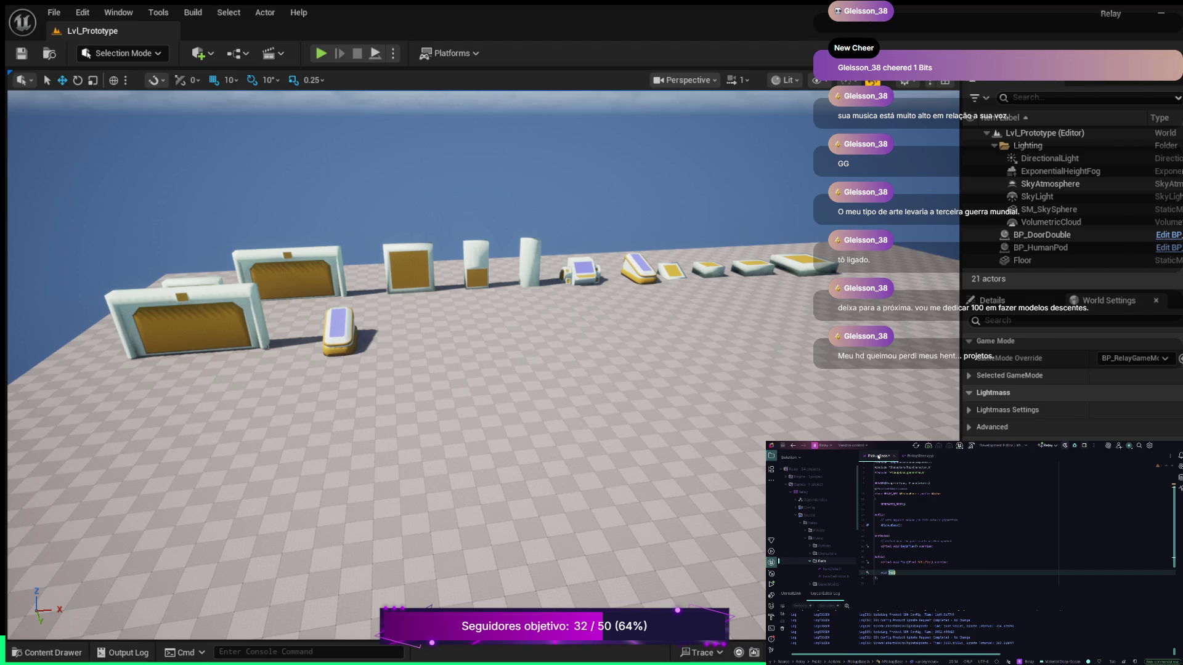
text(ze)
text(Pickup)
key(alt+Return)
key(Return)
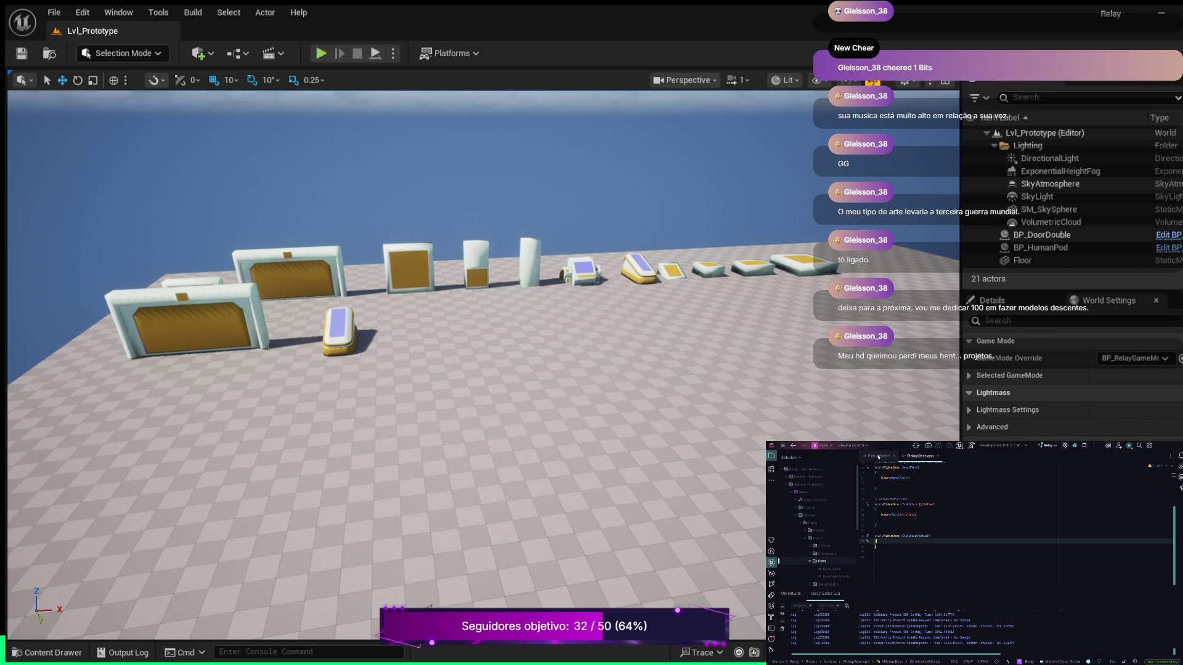
click(878, 457)
Insert blank lines after the BeginPlay declaration and begin a new comment line.
key(Up)
key(Up)
key(Up)
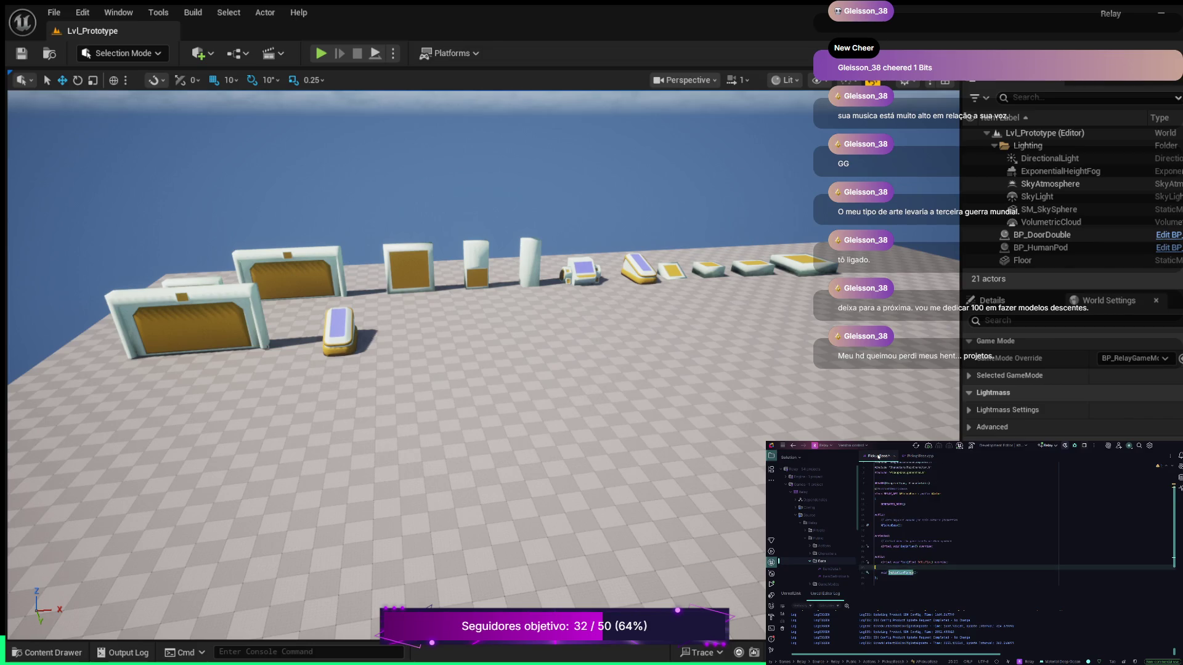
key(Down)
key(Down)
key(Down)
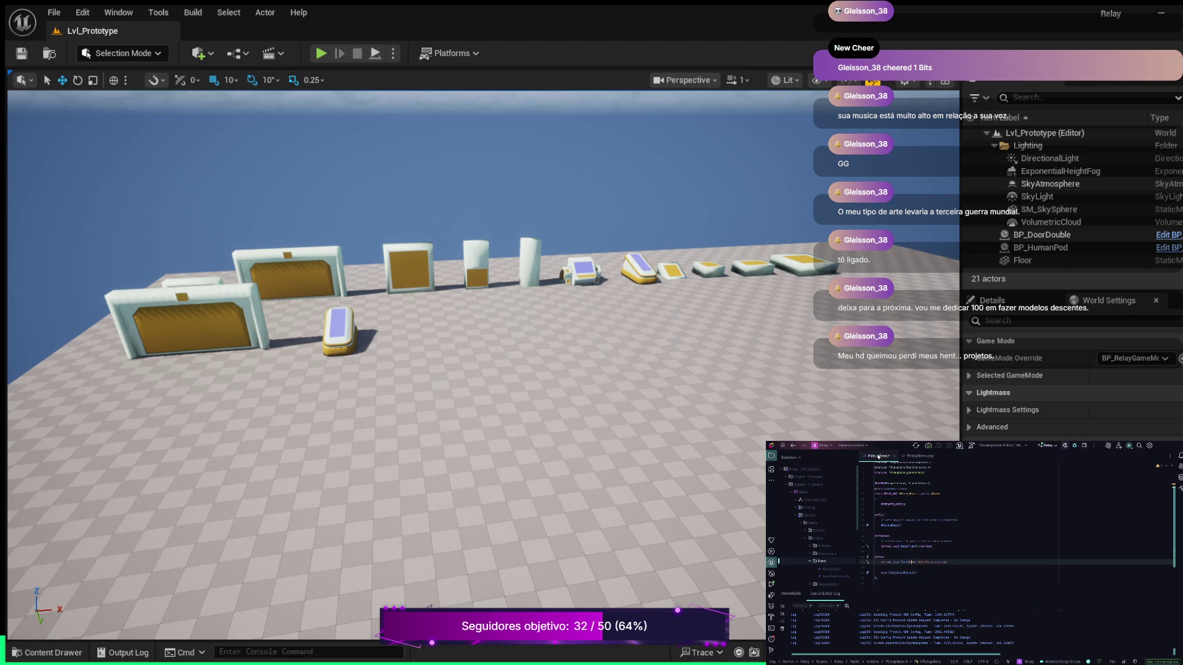
key(Return)
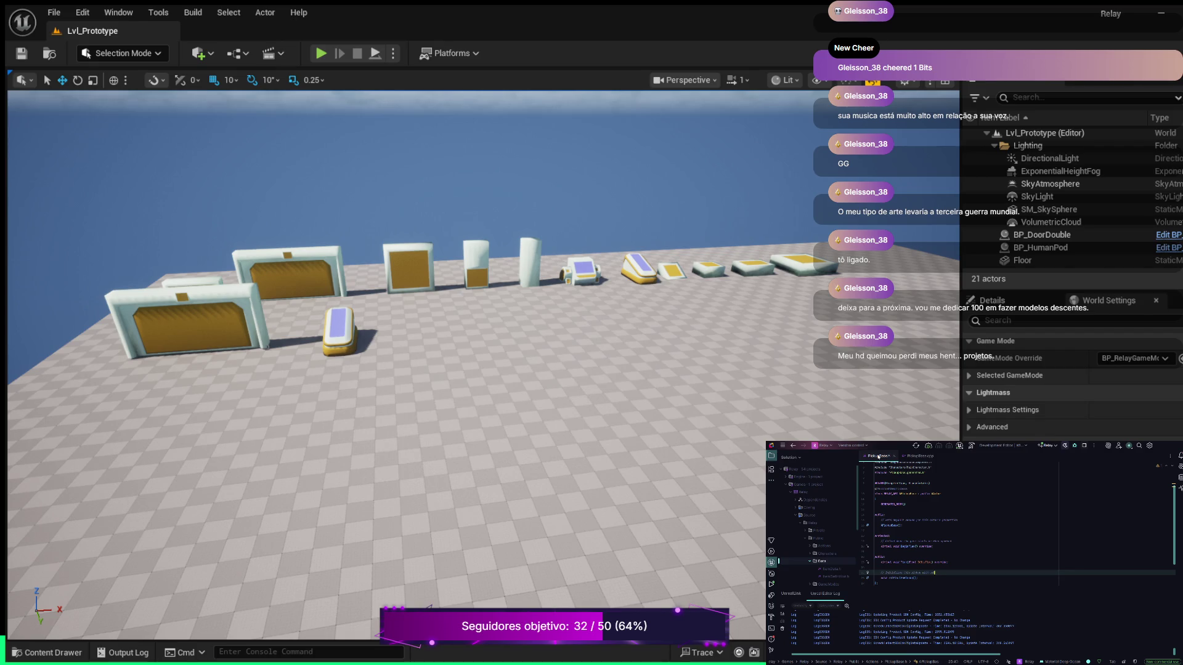
text(Fi)
key(Up)
key(Up)
key(Up)
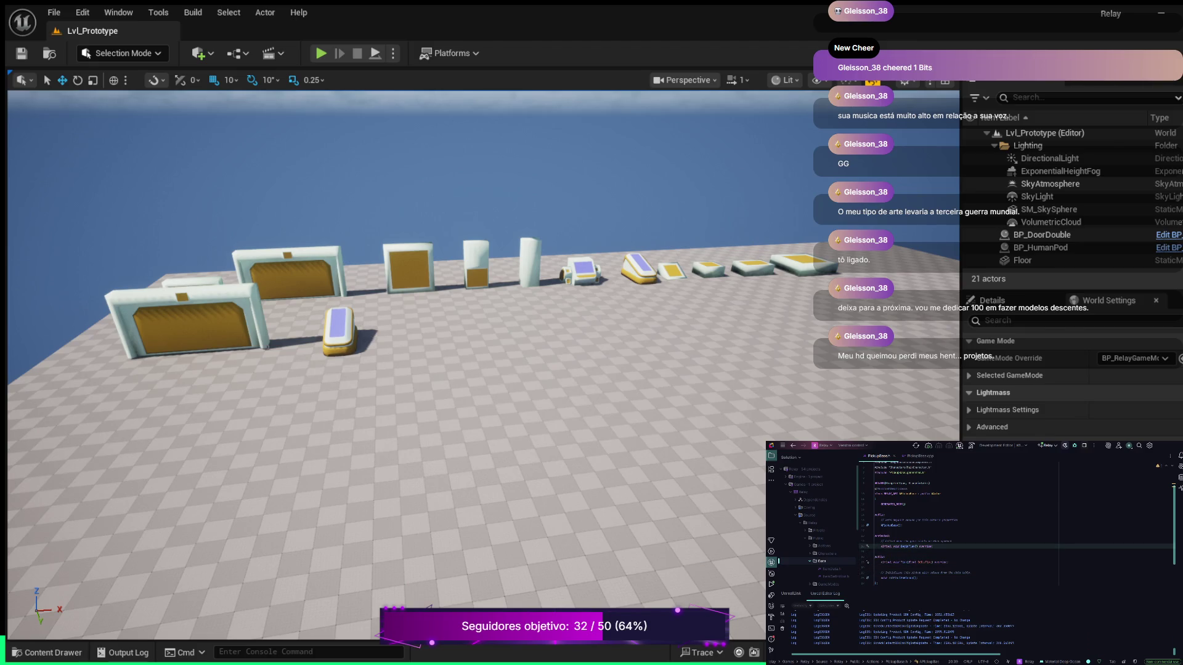
key(Return)
key(Return)
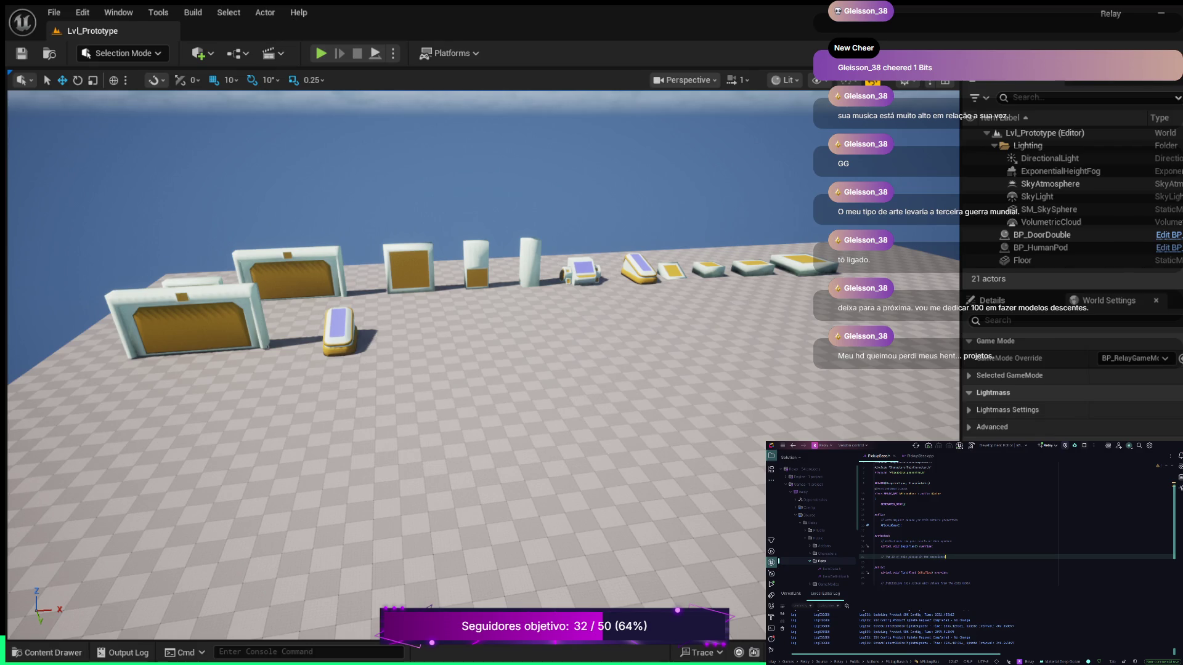
Finish the comment and delete the 'Sets default values' and game-start boilerplate comments.
text(que)
click(951, 540)
key(ctrl+y)
click(948, 520)
key(ctrl+y)
key(Up)
key(Up)
key(Down)
key(Down)
key(Down)
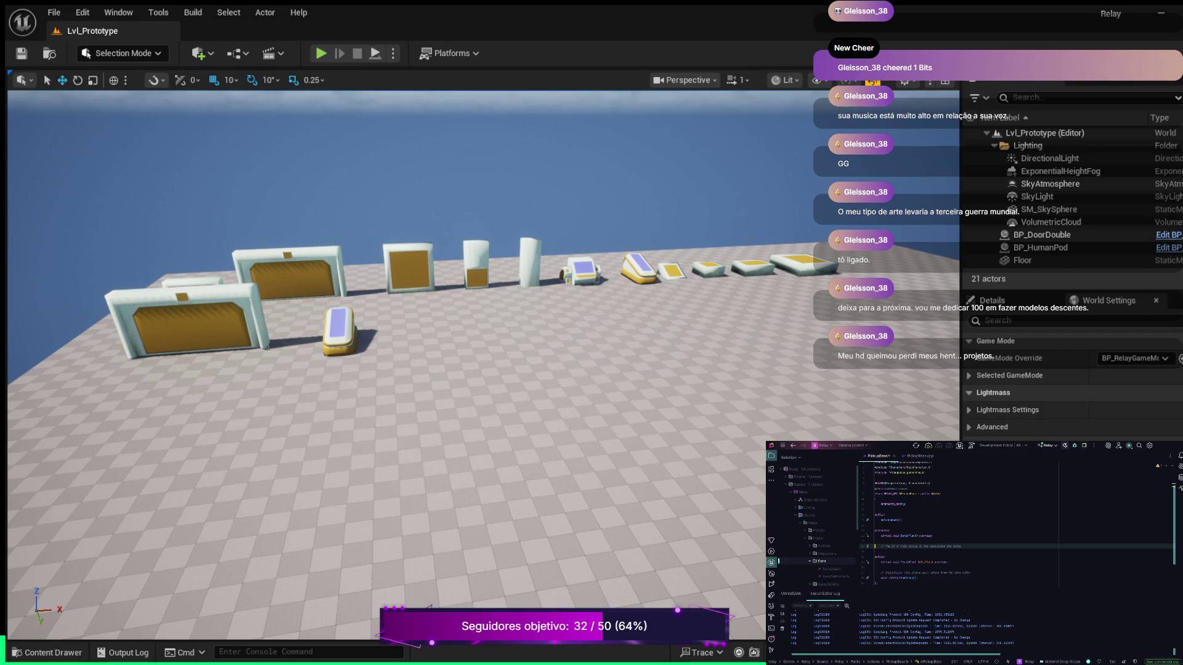
Begin a UPROPERTY declaration on a new line below the pickup ID comment.
key(Return)
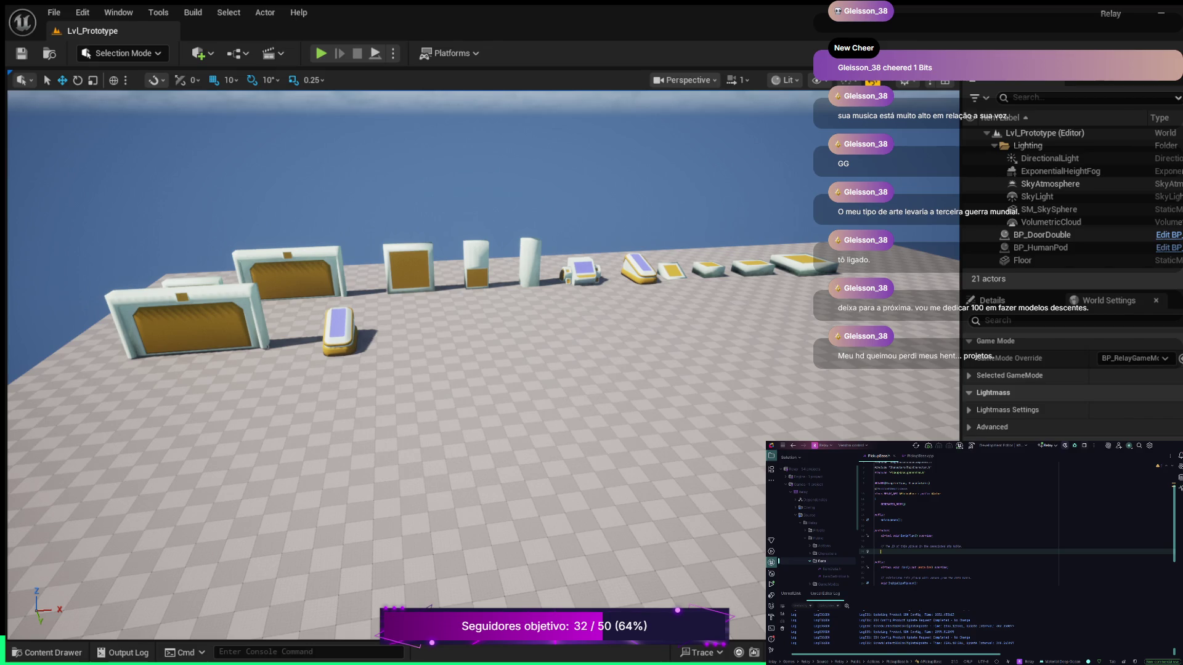
text(UPROPERTY)
text(()
text(V)
text(C = ")
key(Return)
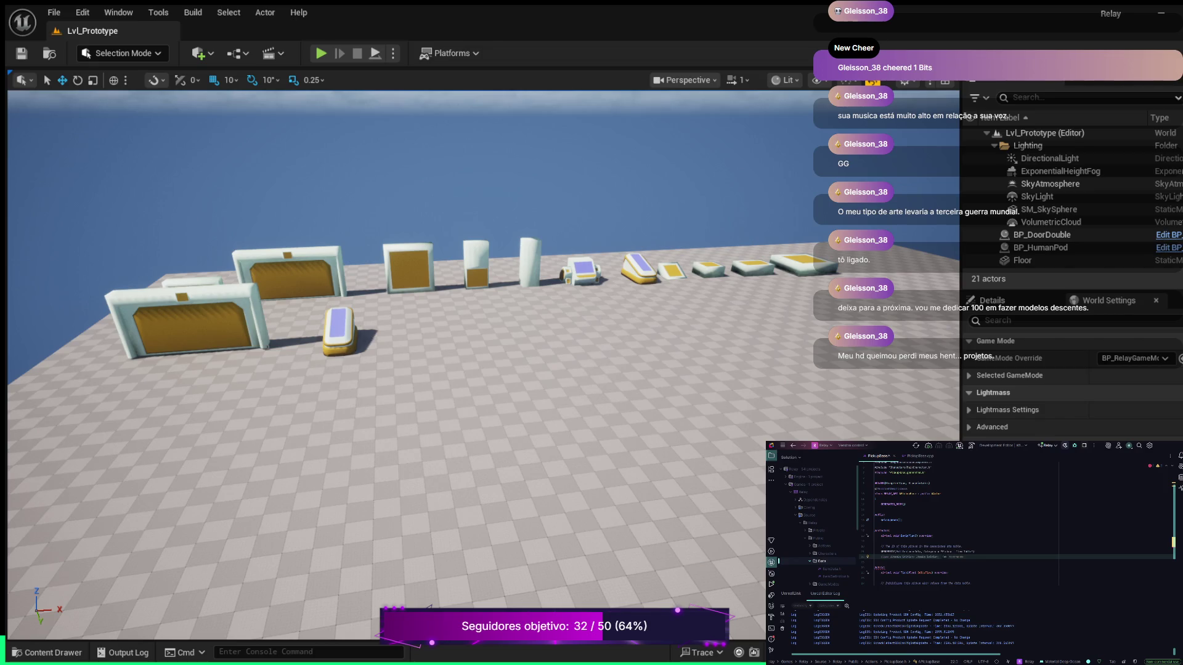
Declare FName PickupItemId; under the UPROPERTY line and add blank lines after it.
text(U)
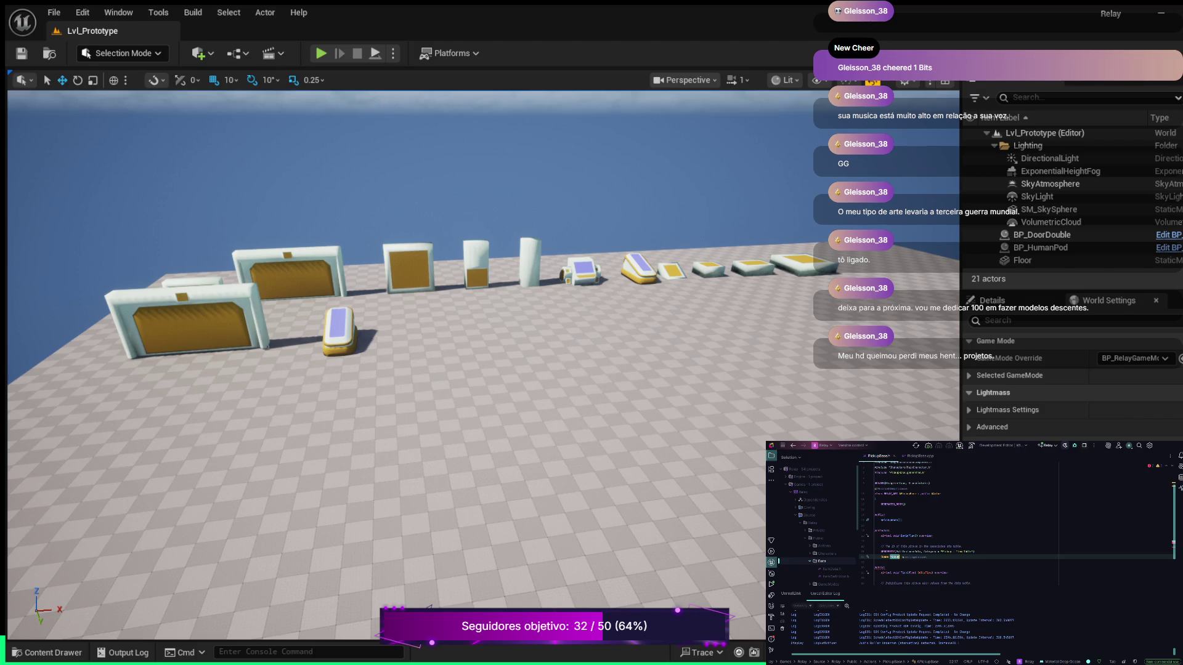
text(;)
click(984, 556)
key(Return)
key(Return)
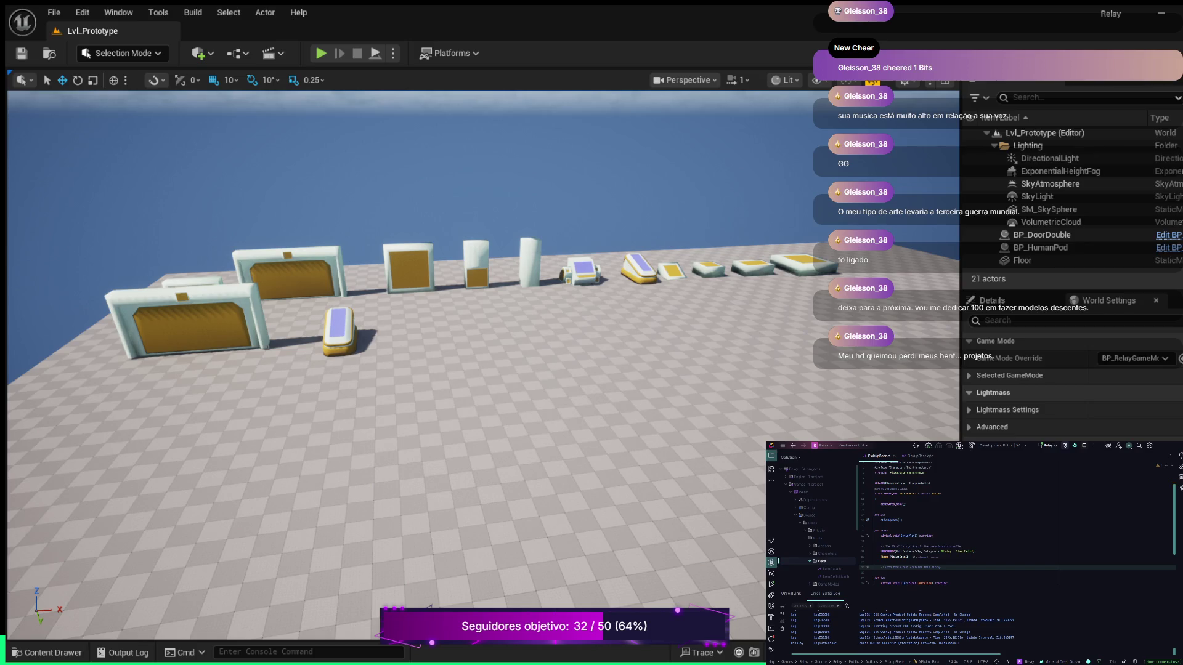
Add another UPROPERTY with a UStaticMeshComponent* PickupMesh declaration below it.
key(Return)
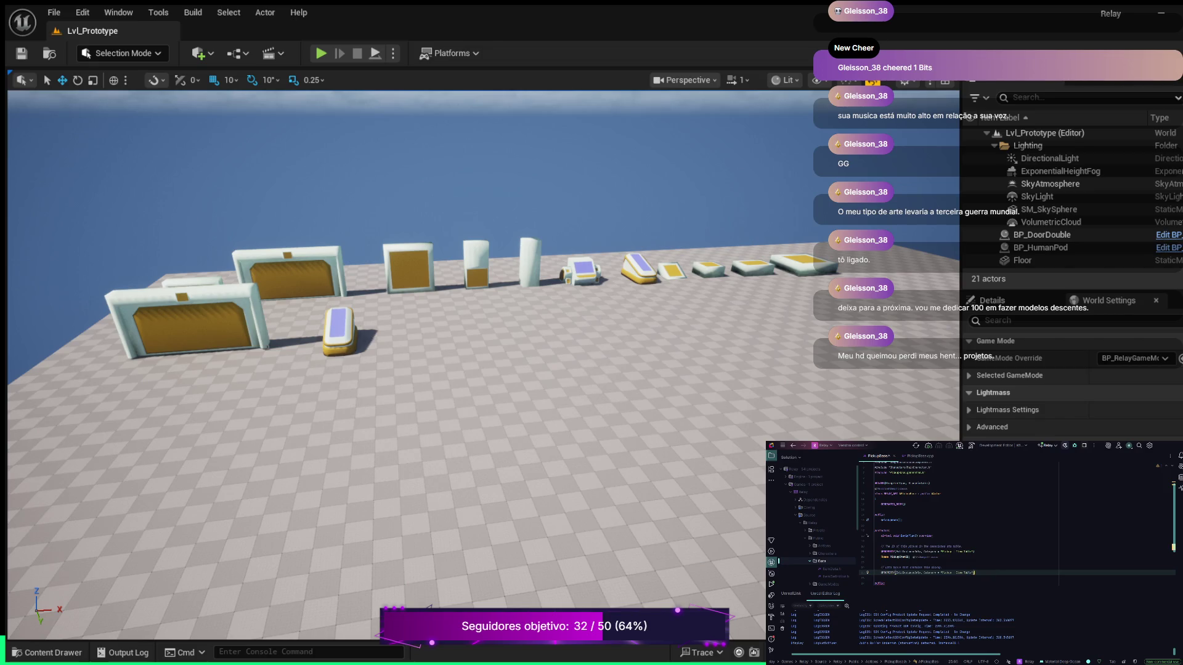
key(Return)
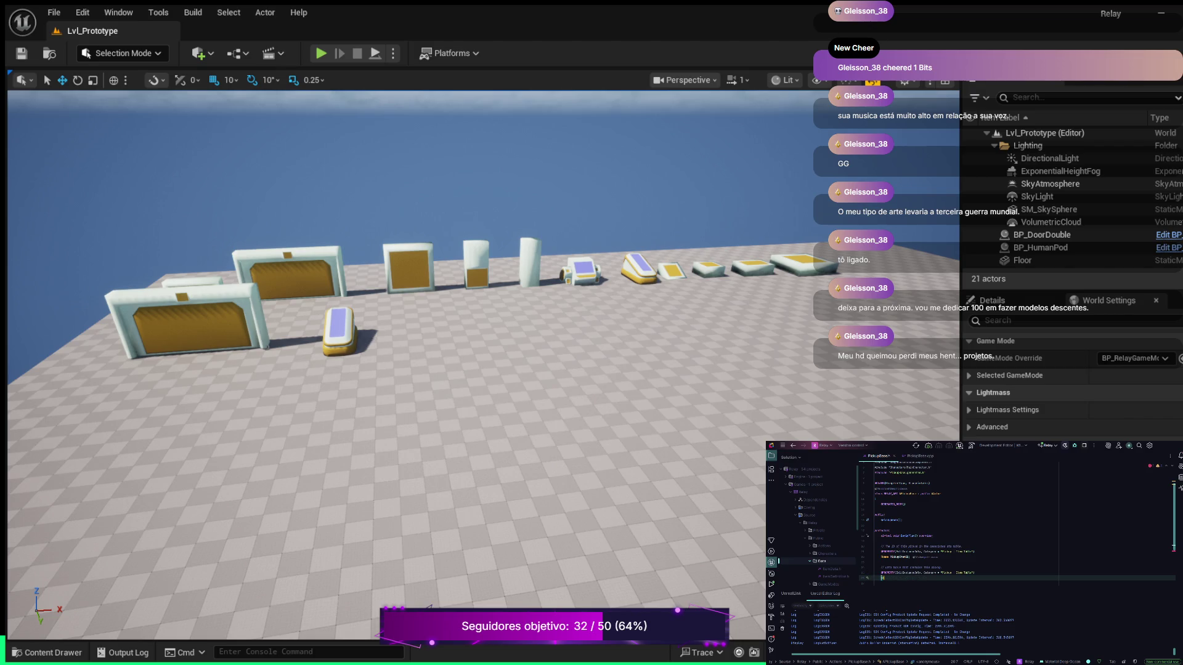
text(US)
text(aticMes)
text(hComponent* PickupMesh)
text(es)
text(le)
Add a blank line after the final closing brace in PickupBase.cpp.
click(1003, 546)
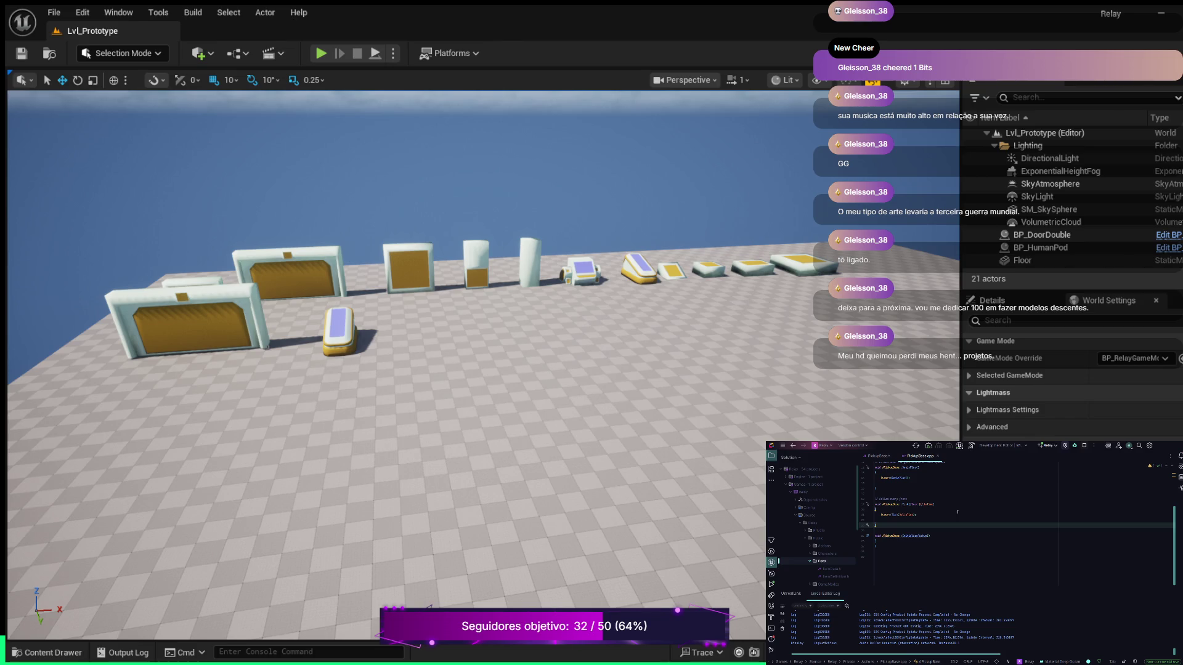
key(Return)
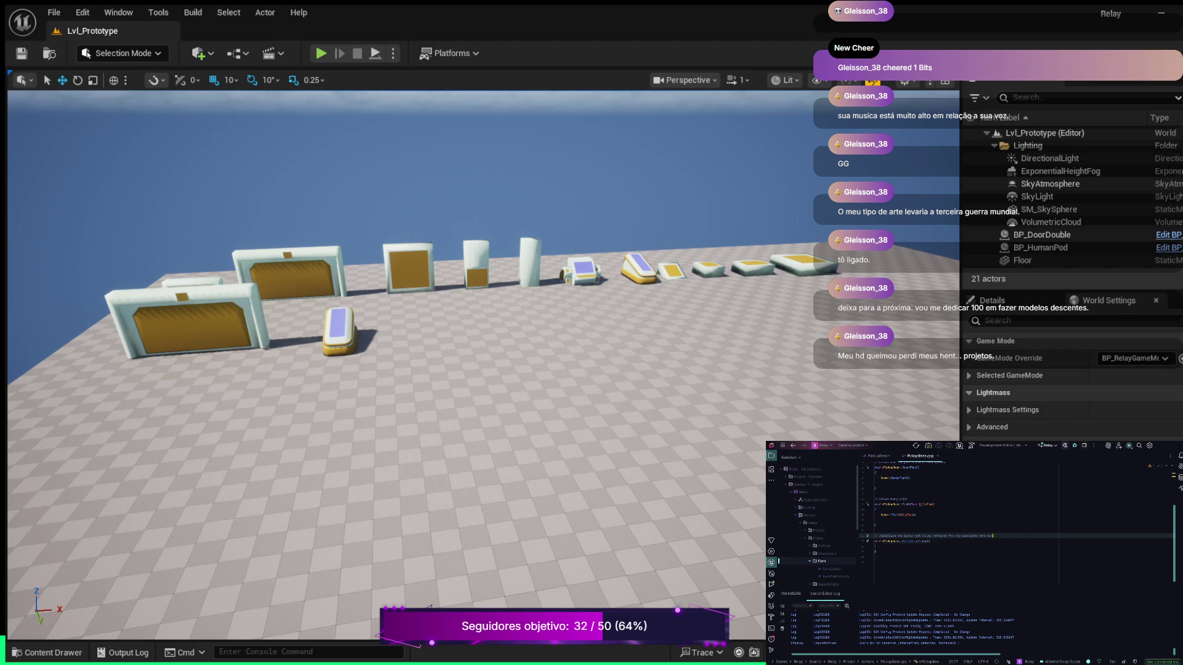
Add a // comment line inside InitializePickup, with an empty line below it for code.
click(878, 546)
key(Return)
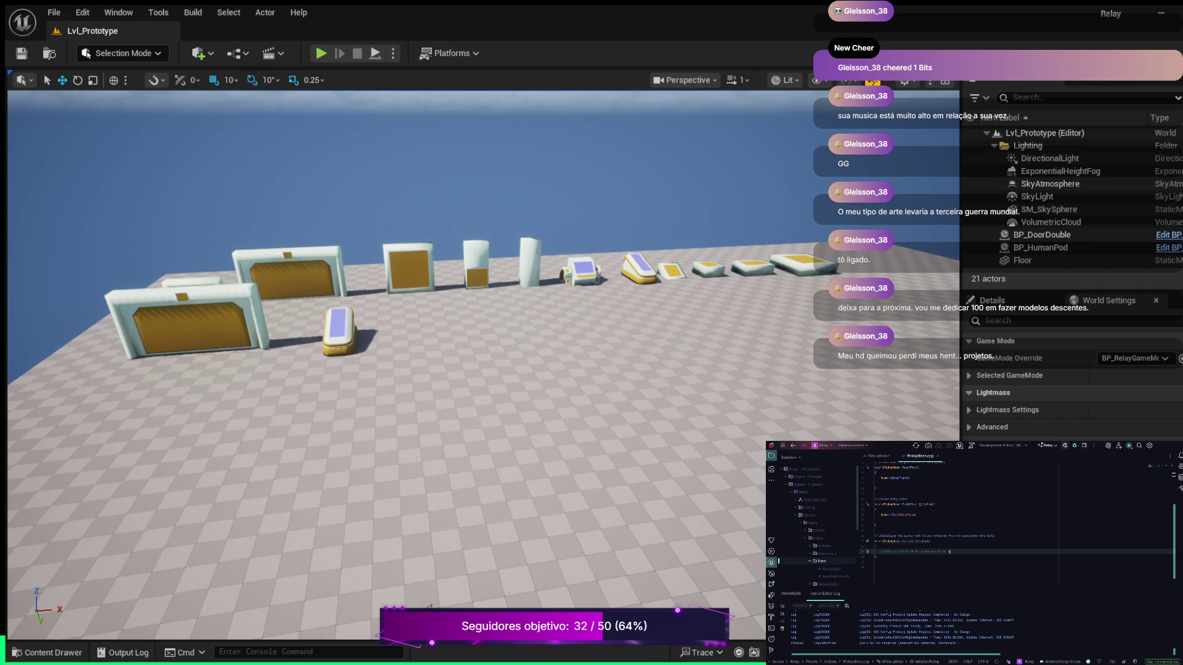
click(930, 536)
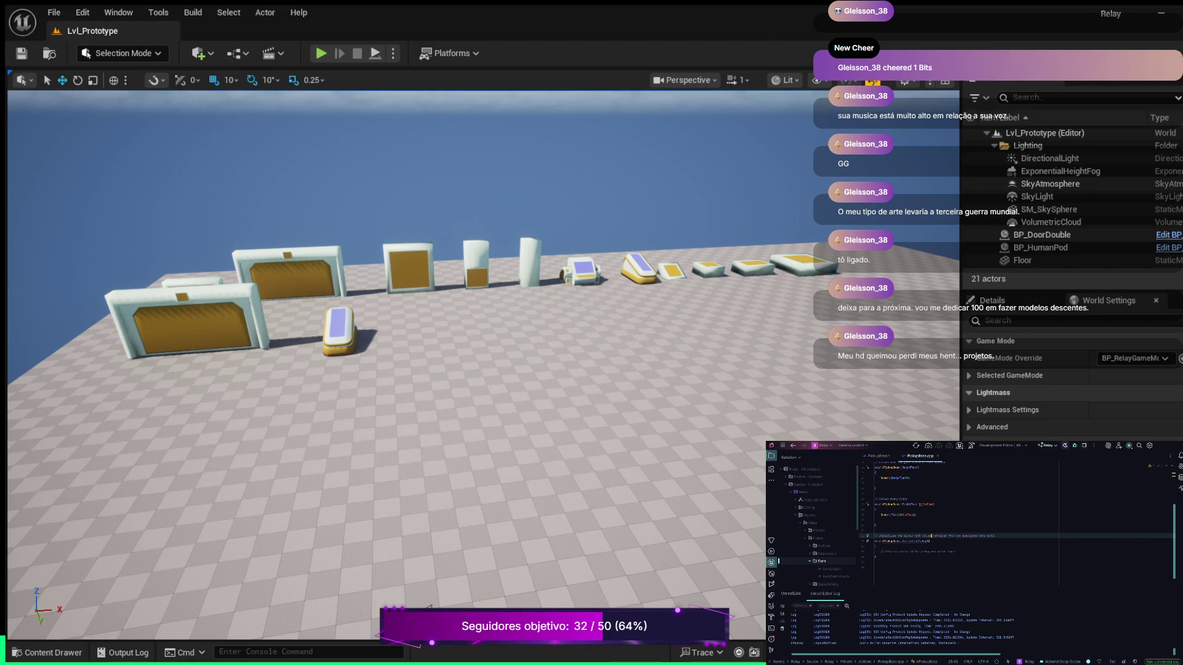
double_click(915, 541)
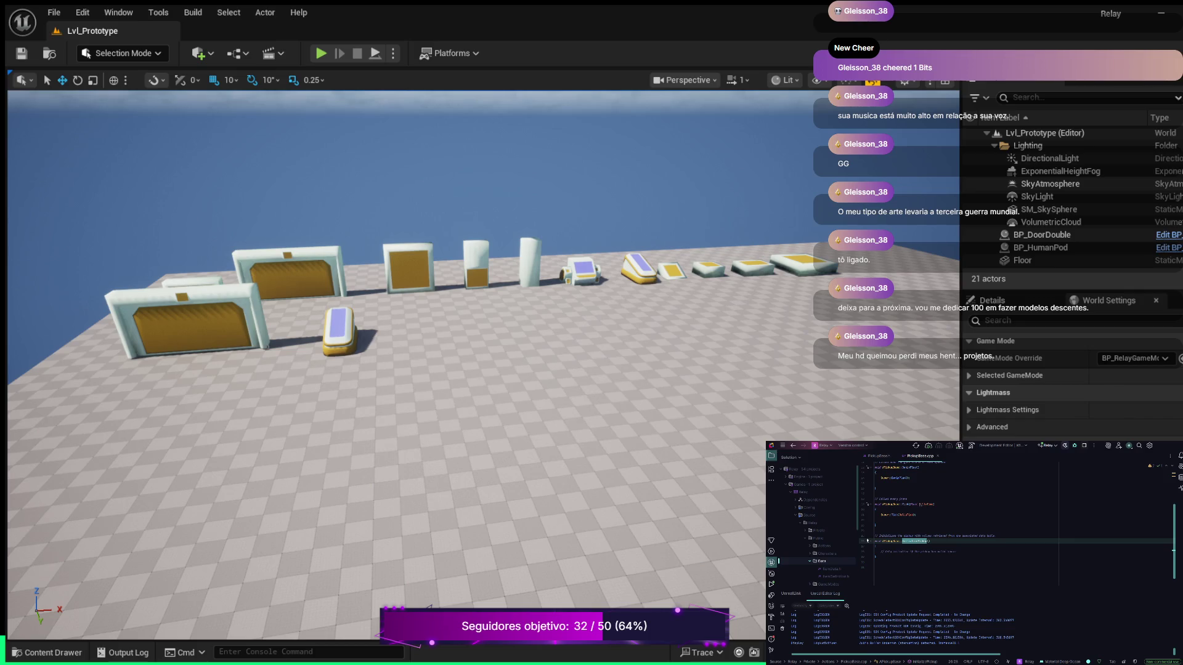
click(1020, 546)
click(981, 552)
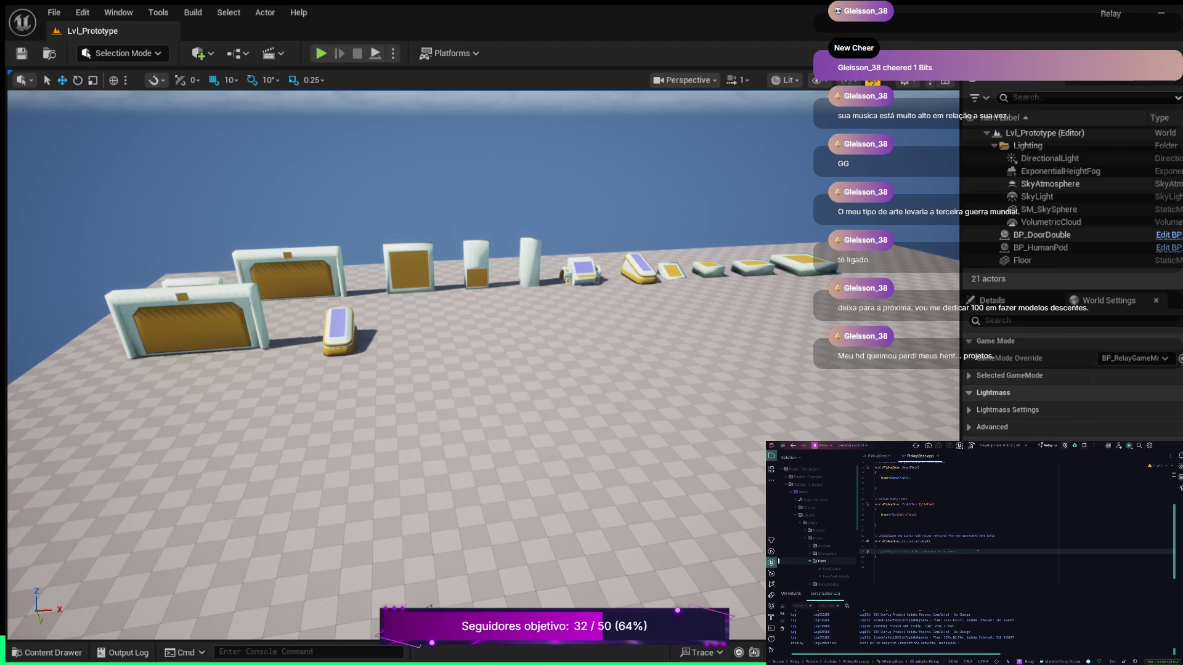
key(Return)
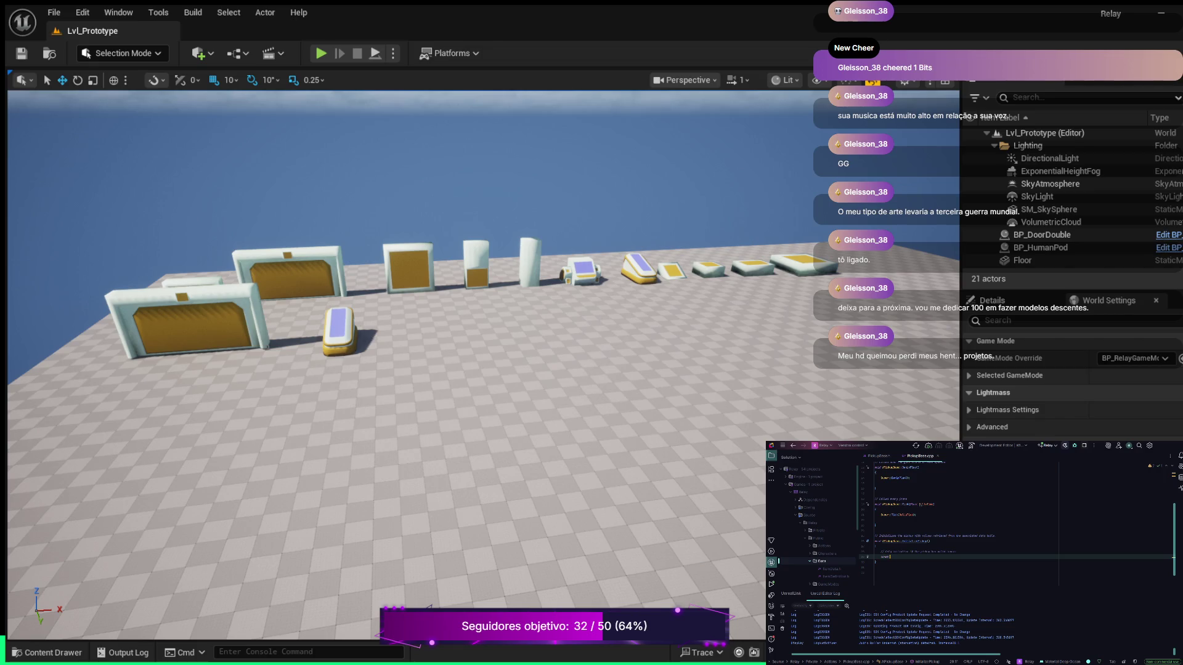
Declare a const pickup-data variable assigned from PickupDataAsset->GetPickupData.
text(FN)
text(e ItemID)
text(tata)
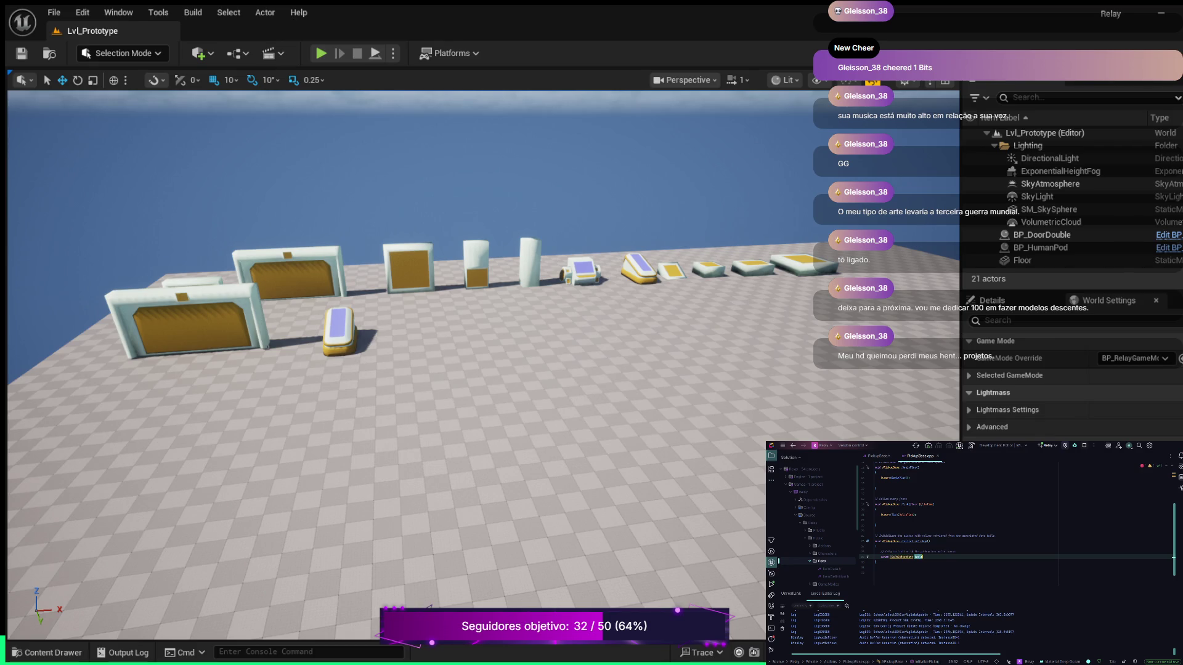
text(et)
text( = PickupDat)
key(Return)
text(->)
key(Return)
key(Return)
key(Return)
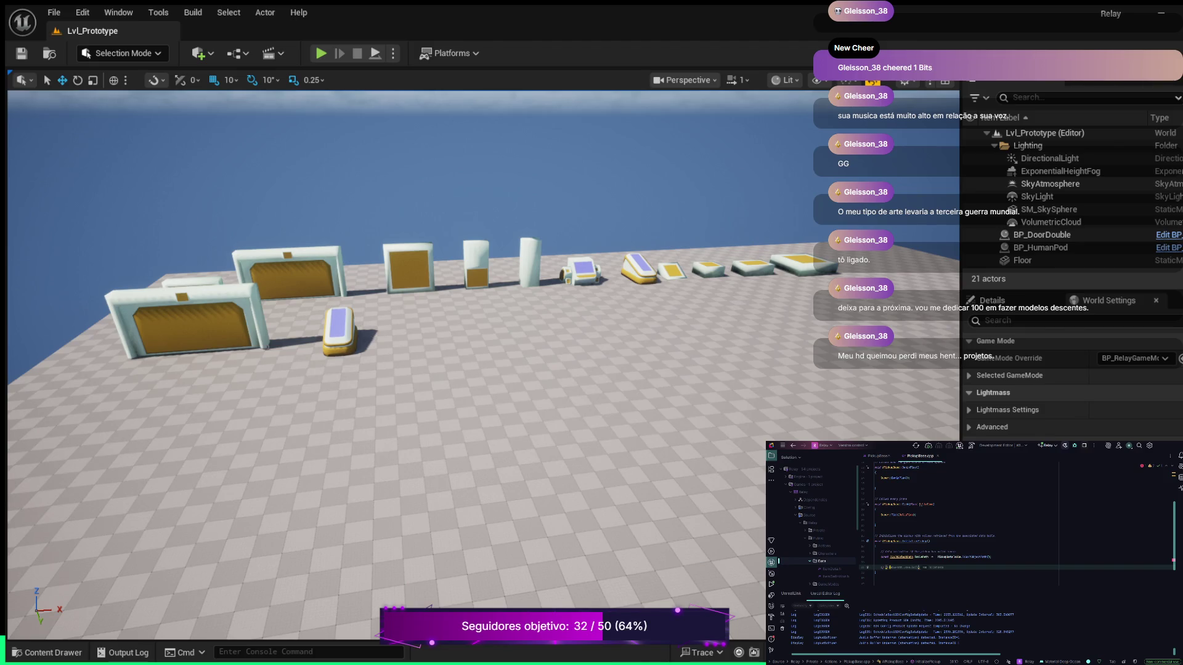
key(Tab)
Complete the getter call ending in Data() and open a { brace block below it.
text(a)
text(n)
text(e)
text(Data())
key(Return)
text({)
key(Return)
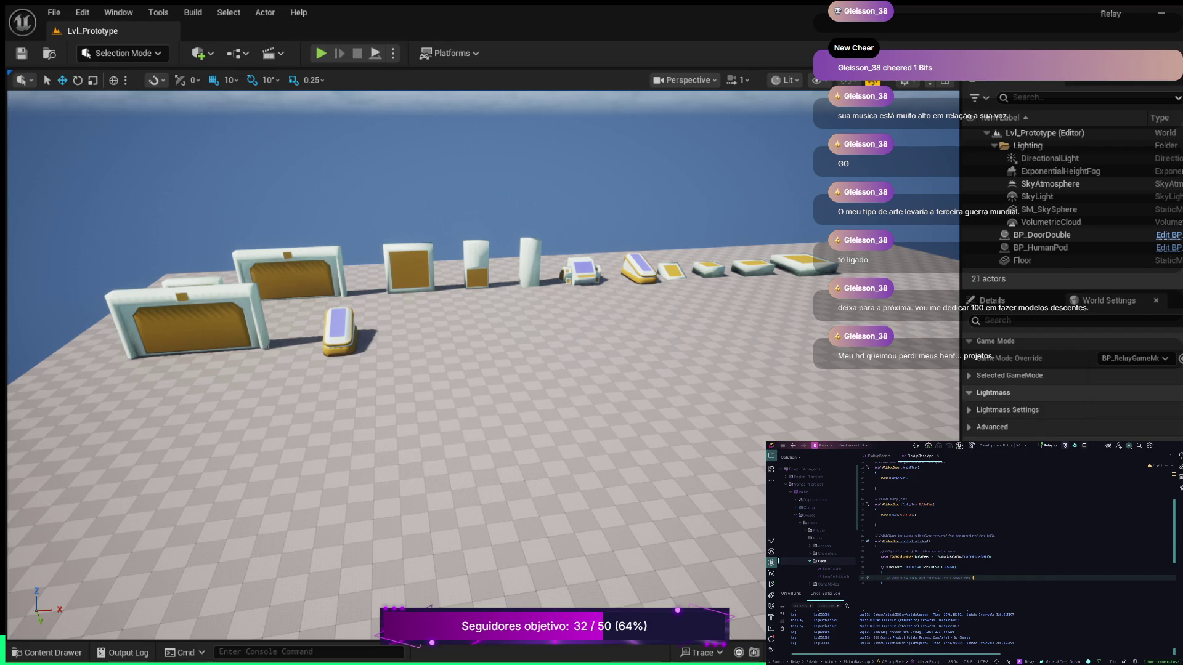
Add more explanatory comment lines inside the new brace block.
key(Return)
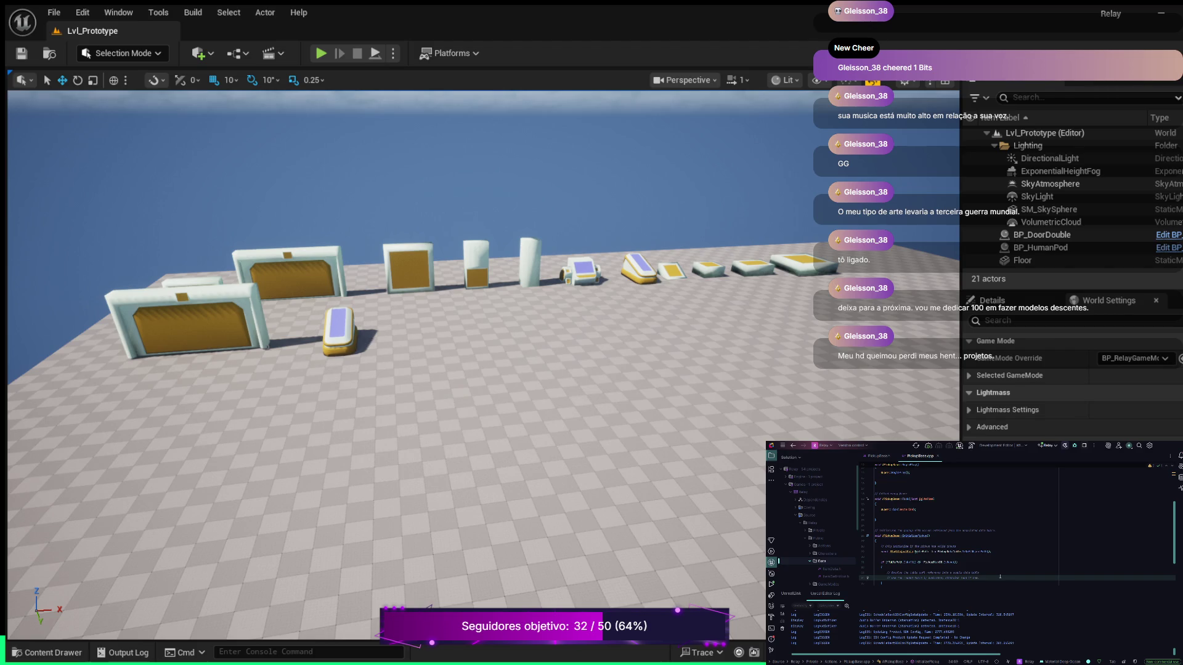
key(Return)
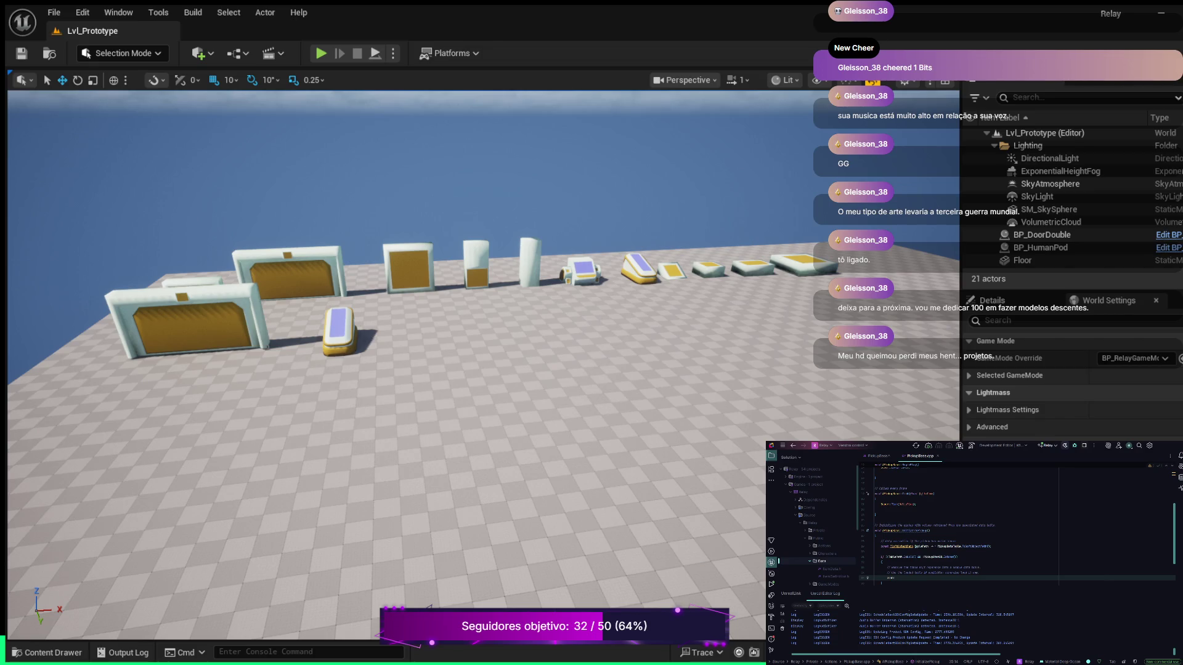
text(ic)
Complete the static_cast statement that uses the pickup data.
text(u)
text();)
text(ata)
text(;)
text(kupData)
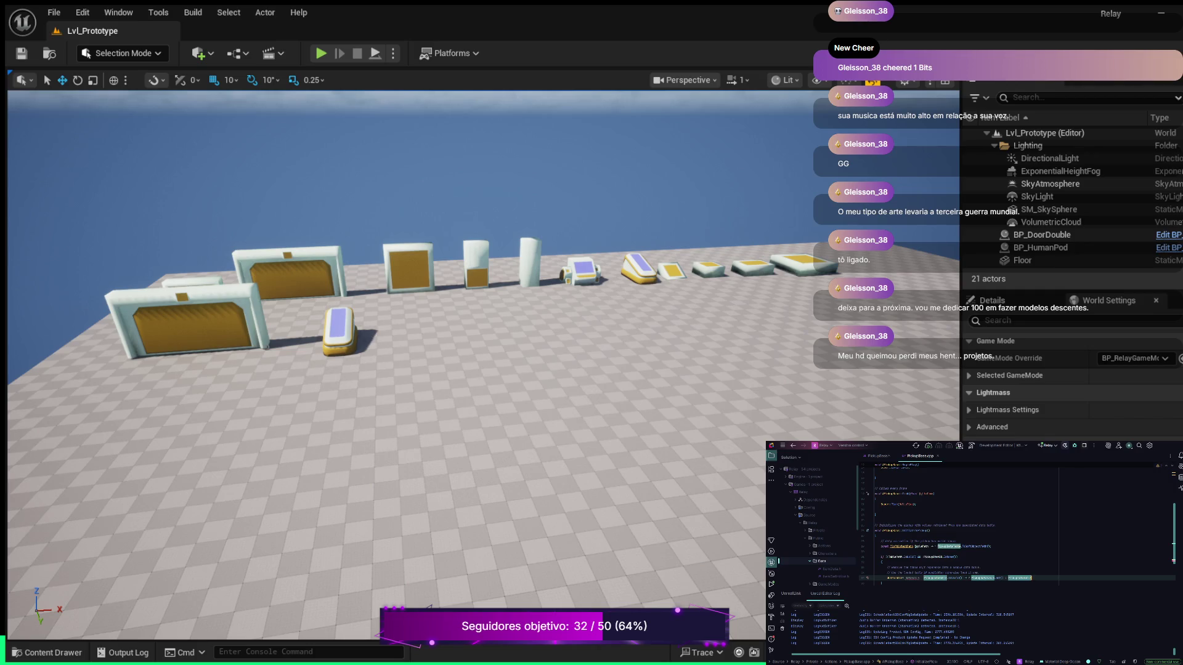
text(.)
key(Tab)
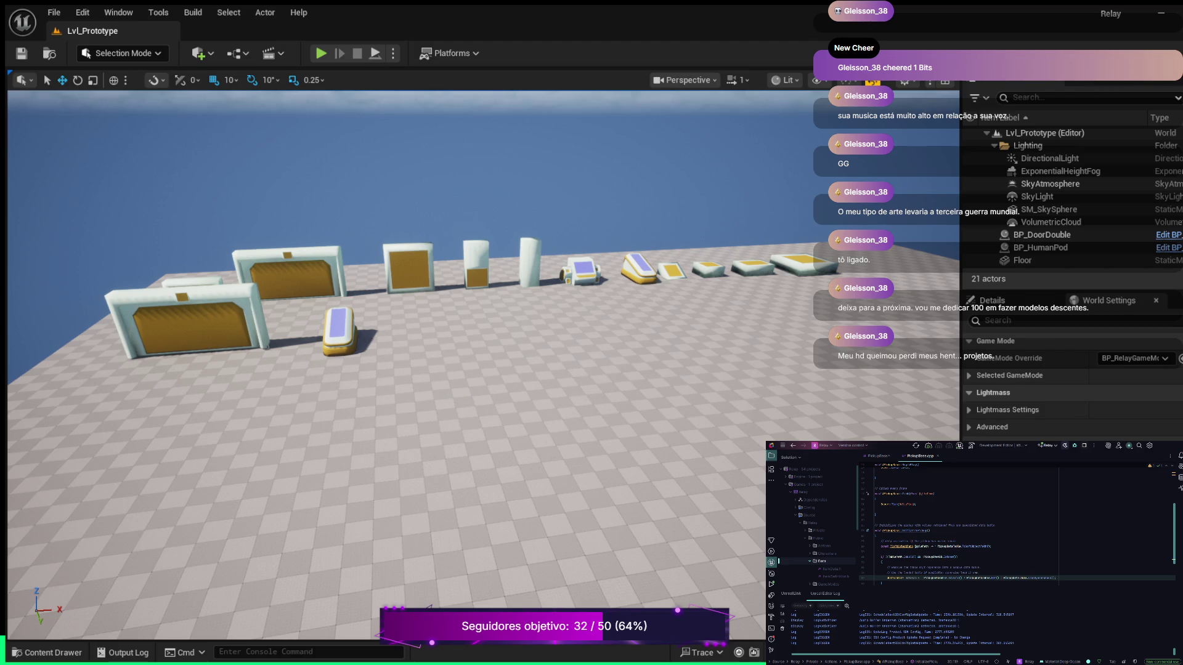
Add another // comment line below the statement, with a new line under it.
key(Return)
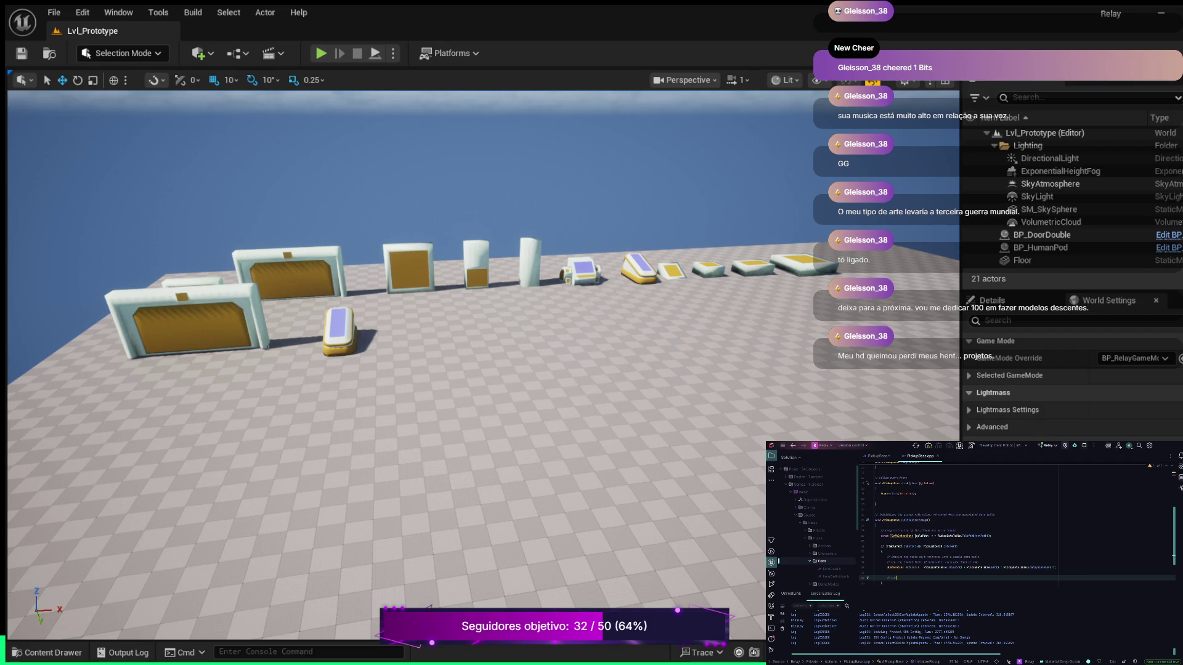
text(a)
key(Return)
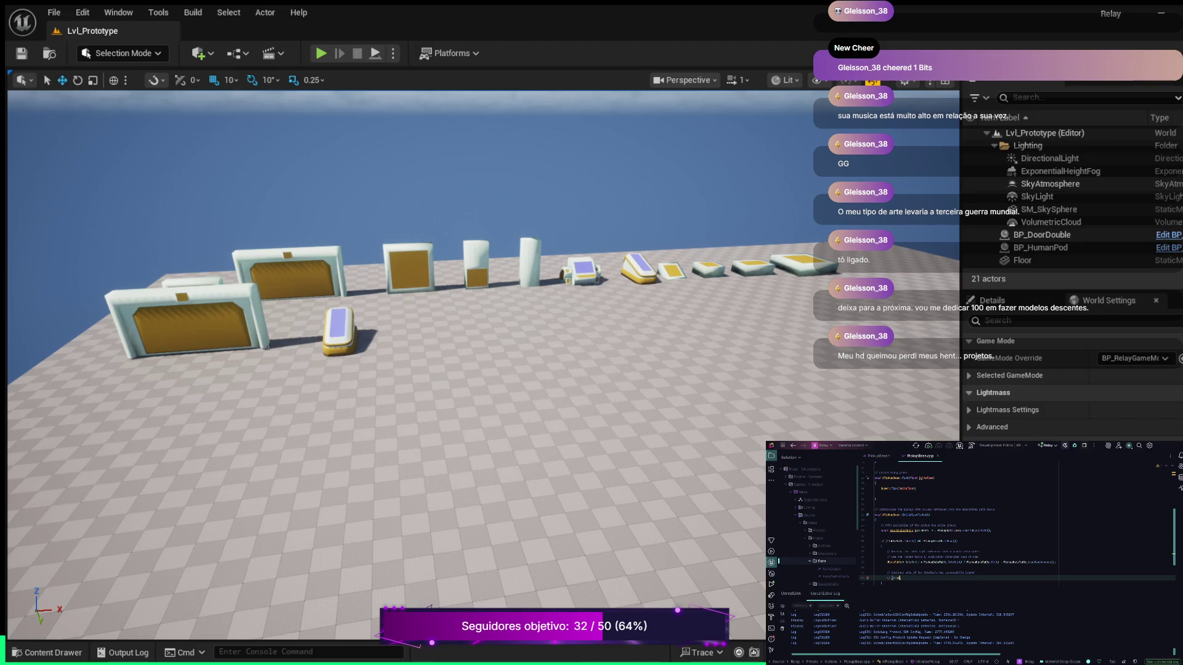
click(893, 562)
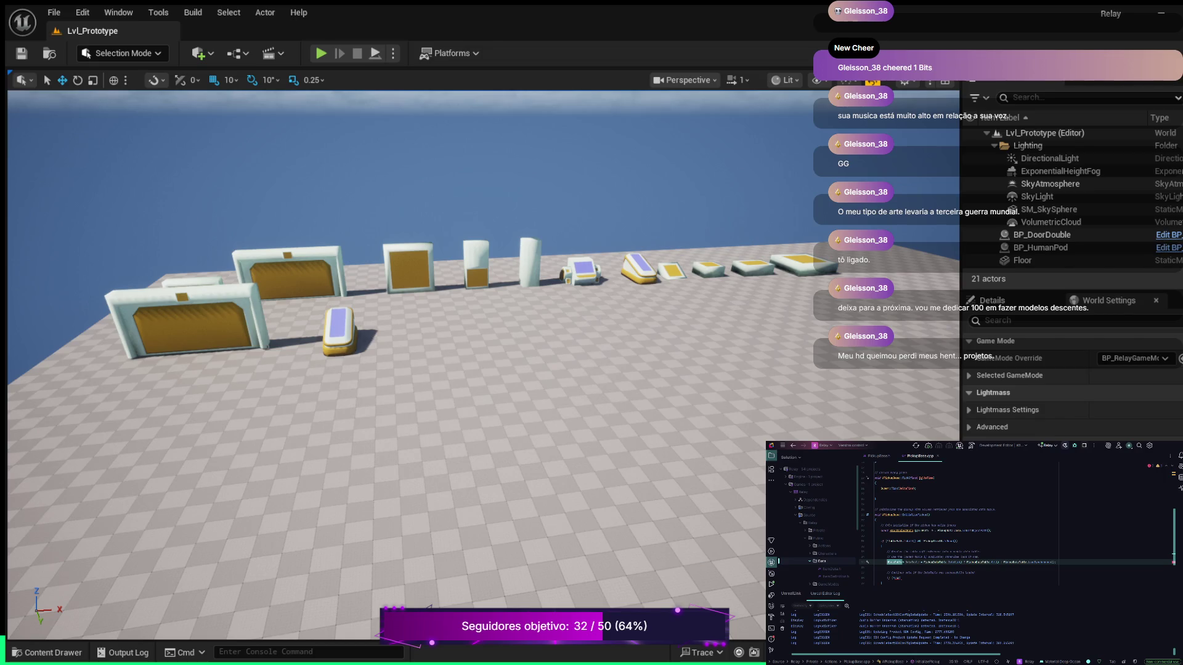
Rename the pickup-data variable to LoadedData at its declaration and later use.
click(912, 562)
text(LoadedData)
click(901, 577)
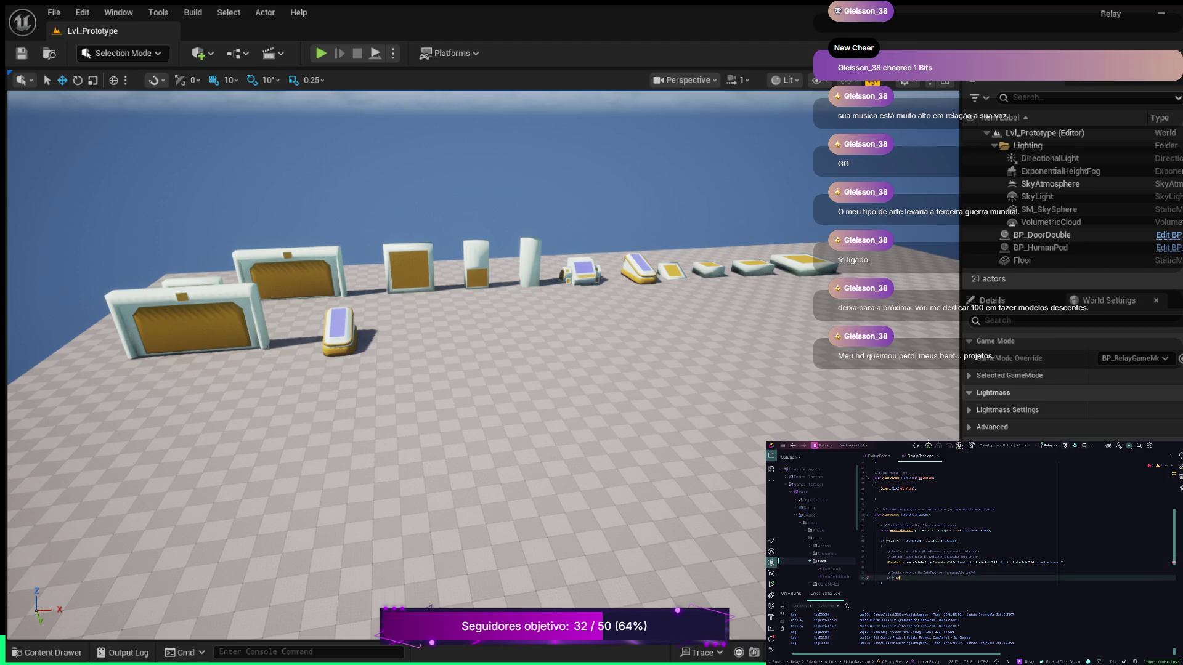
double_click(906, 578)
text(LoadedData)
Add an if-block that contains an early return;.
key(Return)
text({)
key(Return)
text(return;)
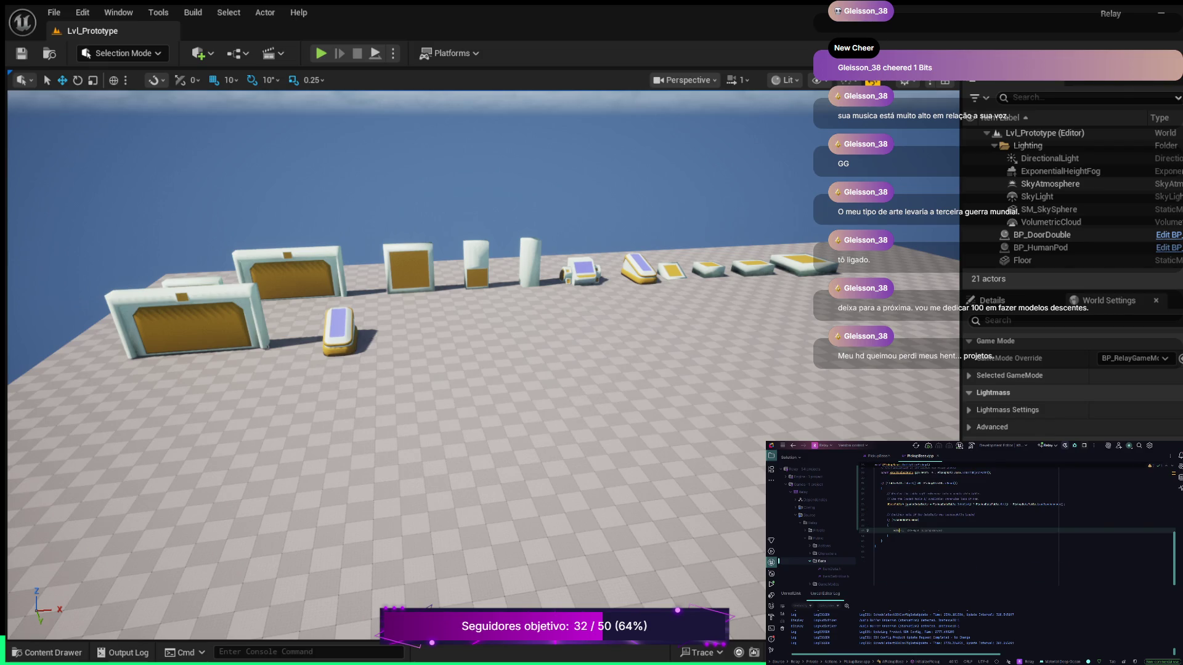